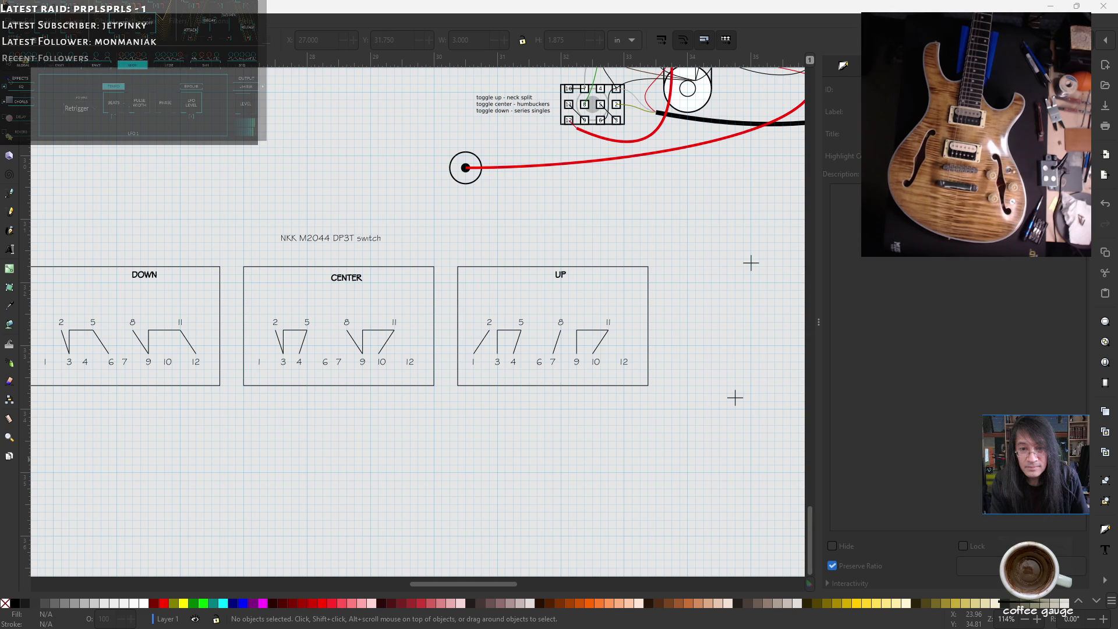
- Bring the Mouser page for the Bourns 95A1D-Z28-EA0/302L potentiometer in front of Inkscape
{"action": "key", "text": "alt+Tab"}
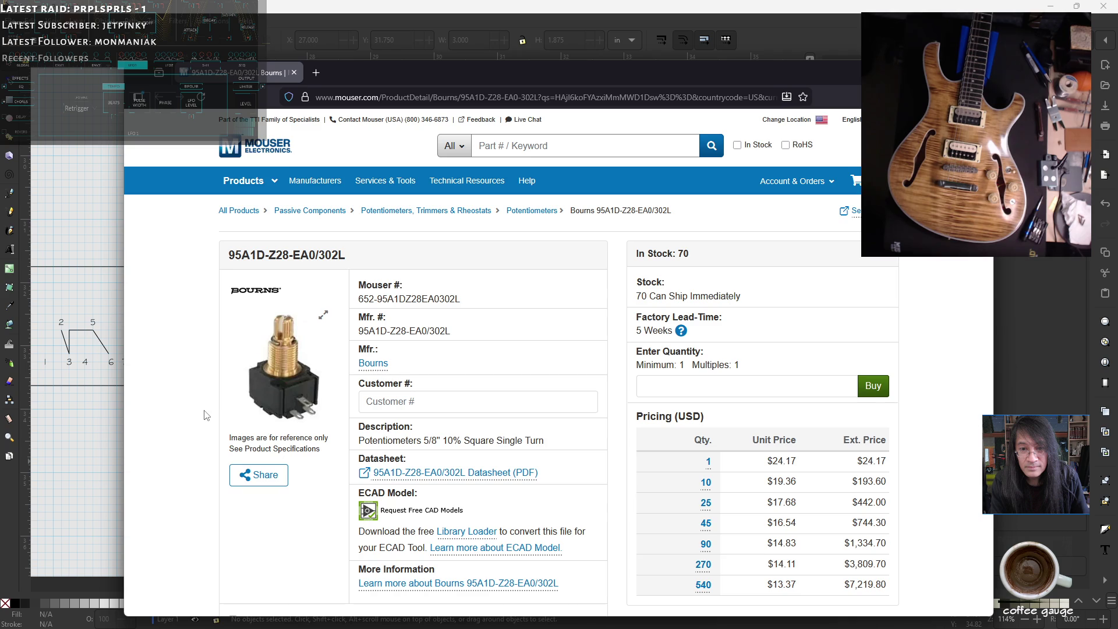
{"action": "scroll", "coordinate": [204, 415], "scroll_direction": "down", "scroll_amount": 1}
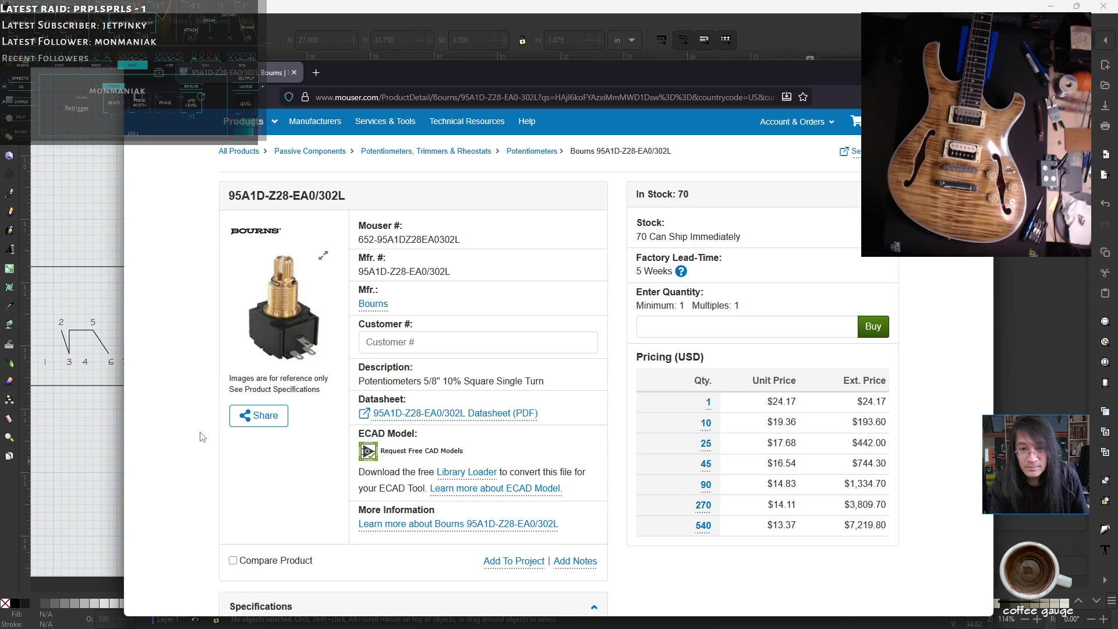
{"action": "scroll", "coordinate": [198, 437], "scroll_direction": "up", "scroll_amount": 1}
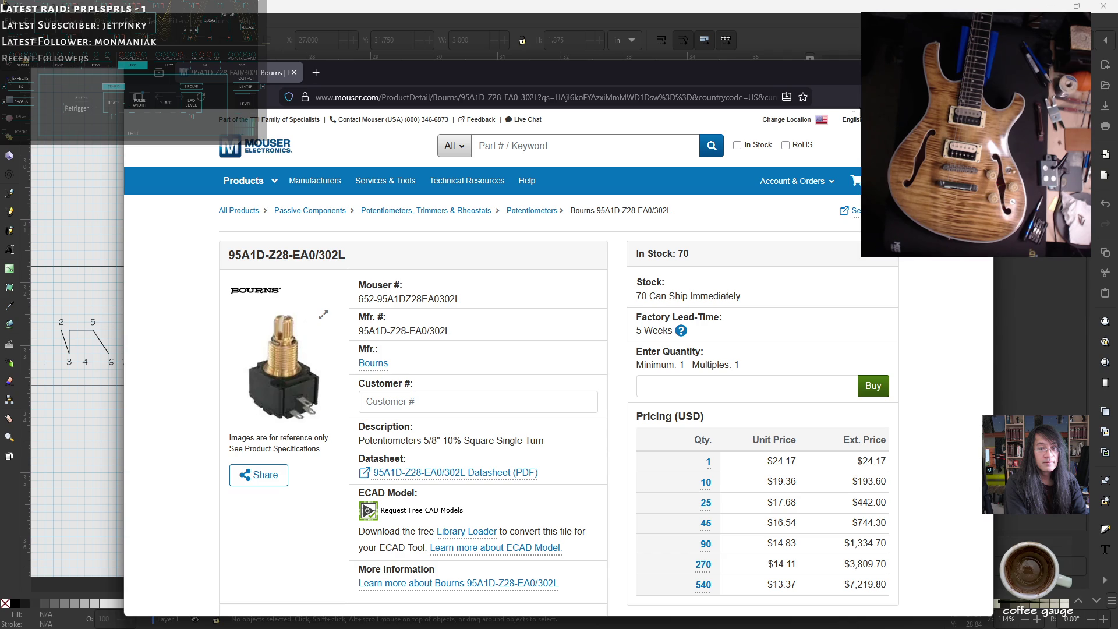
{"action": "key", "text": "alt+Tab"}
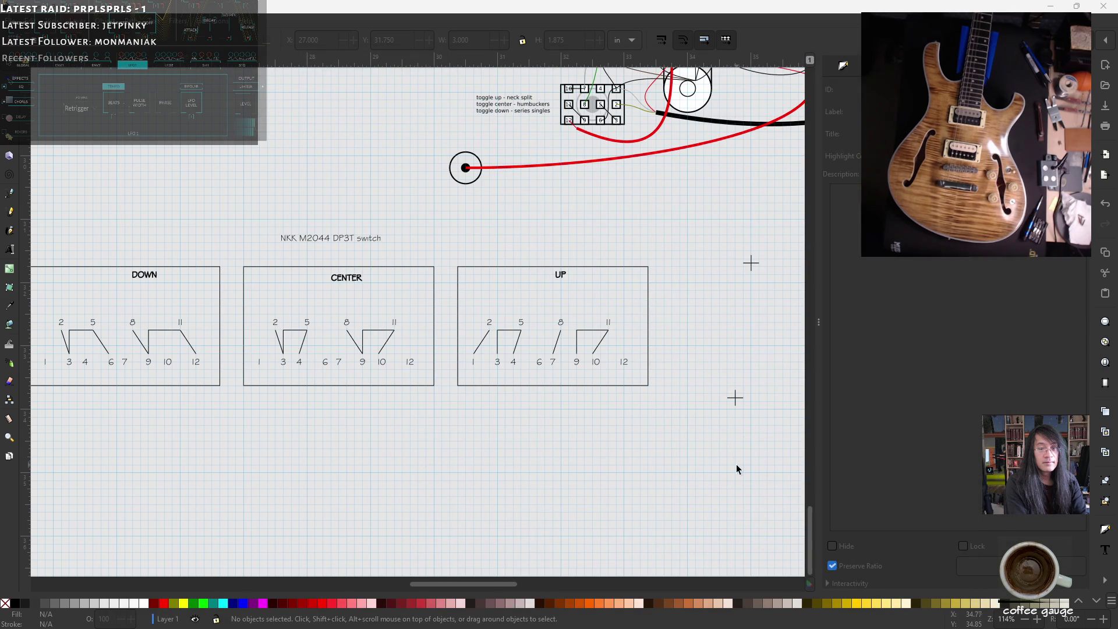
- Zoom out and pan until pickups, pots, toggle switch and NKK M2044 DP3T charts show together
{"action": "left_click_drag", "start_coordinate": [464, 584], "coordinate": [441, 582]}
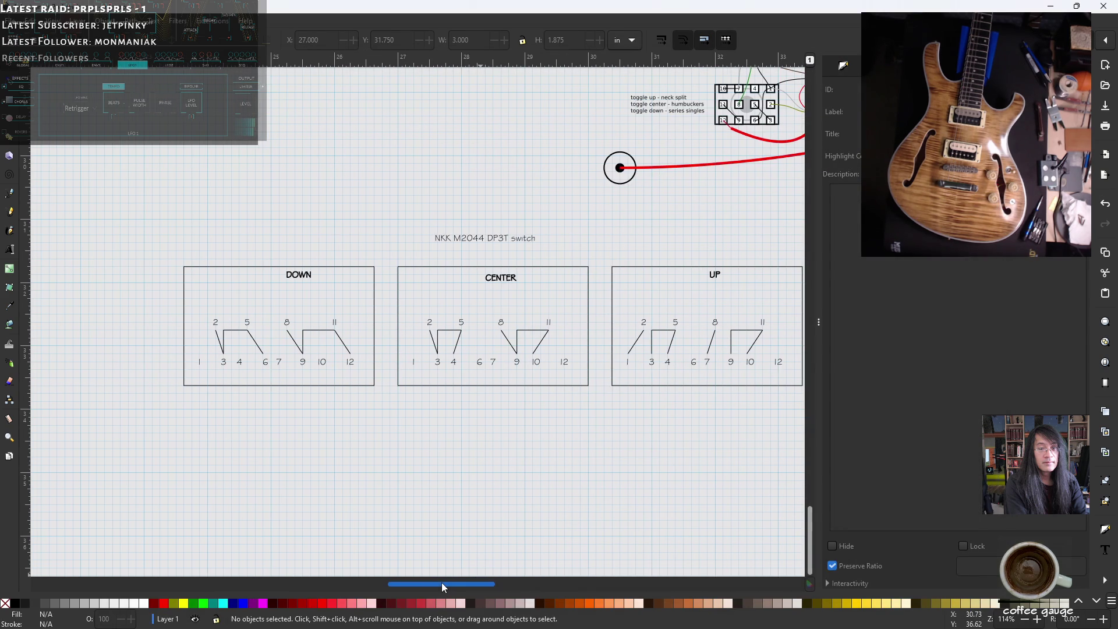
{"action": "scroll", "coordinate": [593, 319], "scroll_direction": "down", "scroll_amount": 1, "text": "ctrl"}
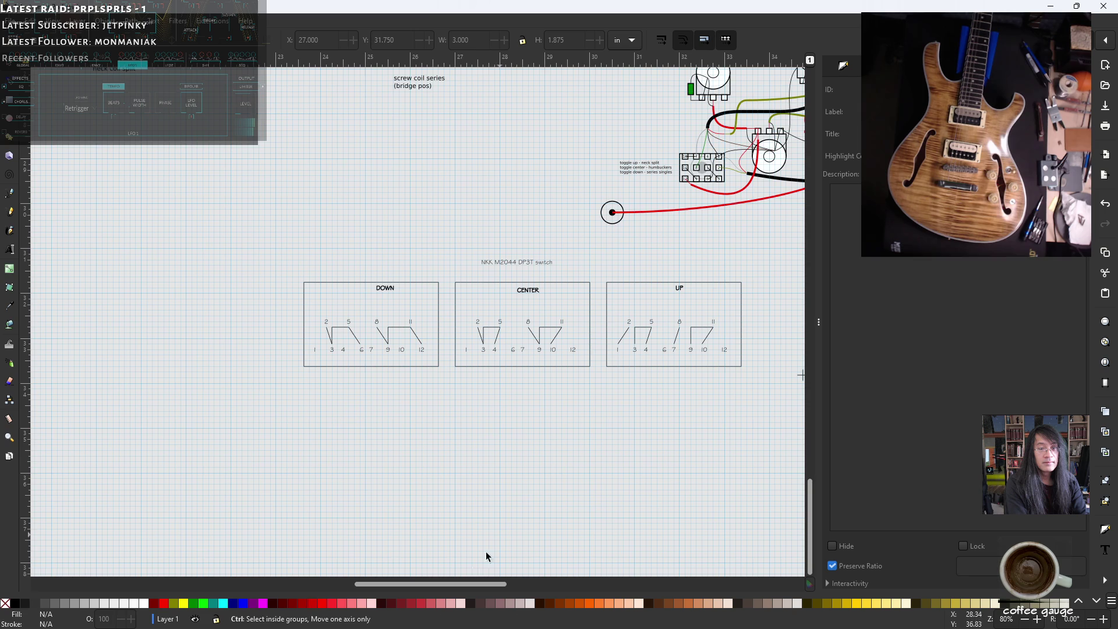
{"action": "left_click_drag", "start_coordinate": [440, 586], "coordinate": [473, 564]}
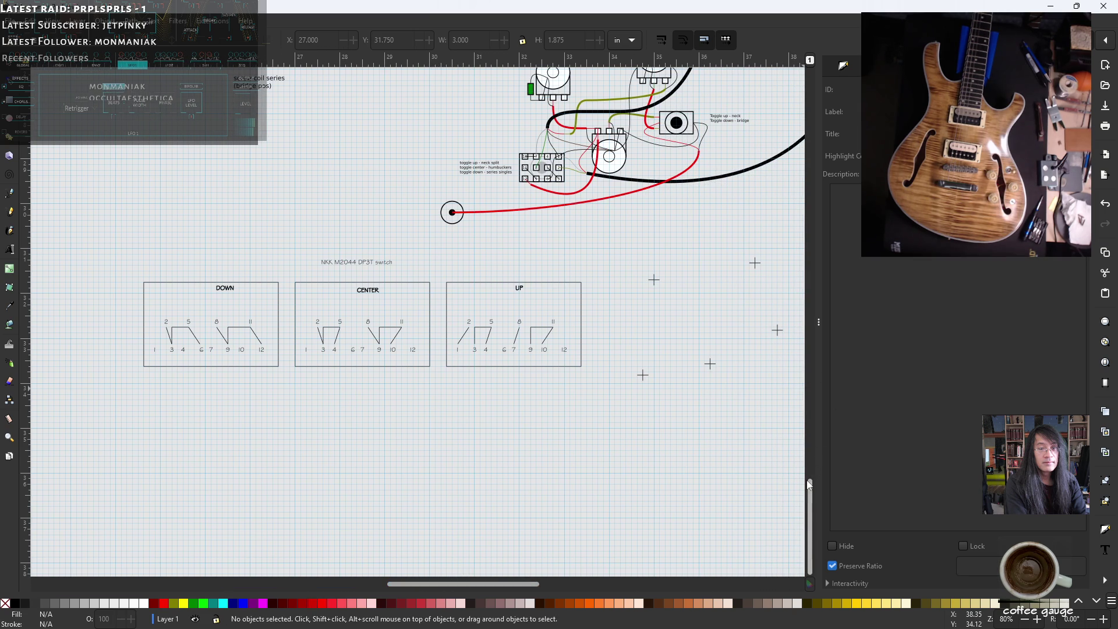
{"action": "left_click_drag", "start_coordinate": [810, 484], "coordinate": [816, 450]}
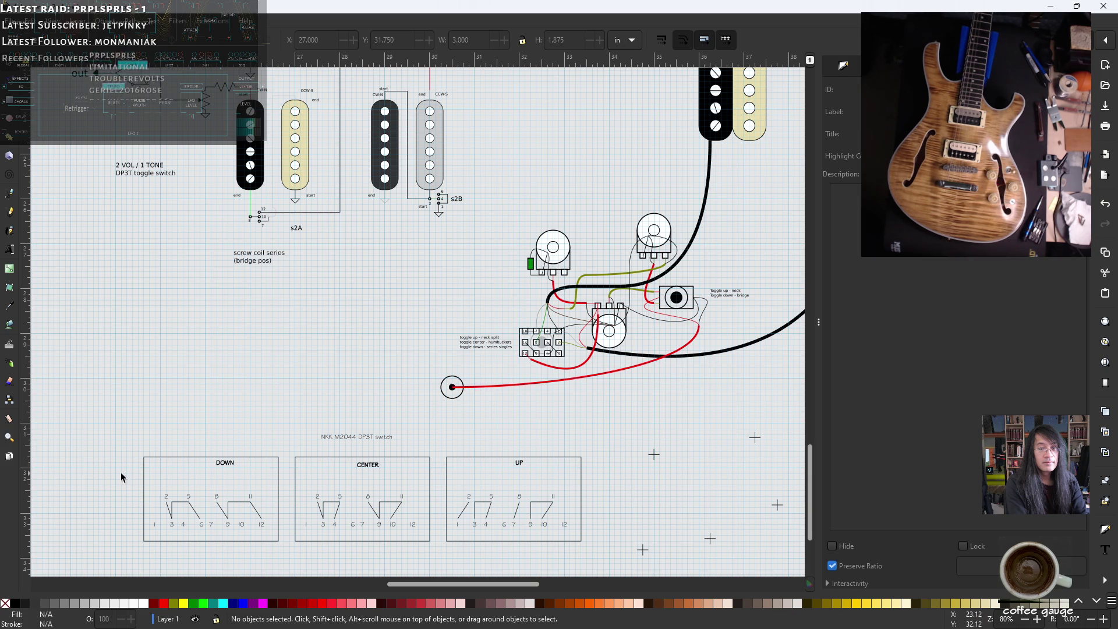
{"action": "scroll", "coordinate": [258, 403], "scroll_direction": "down", "scroll_amount": 2}
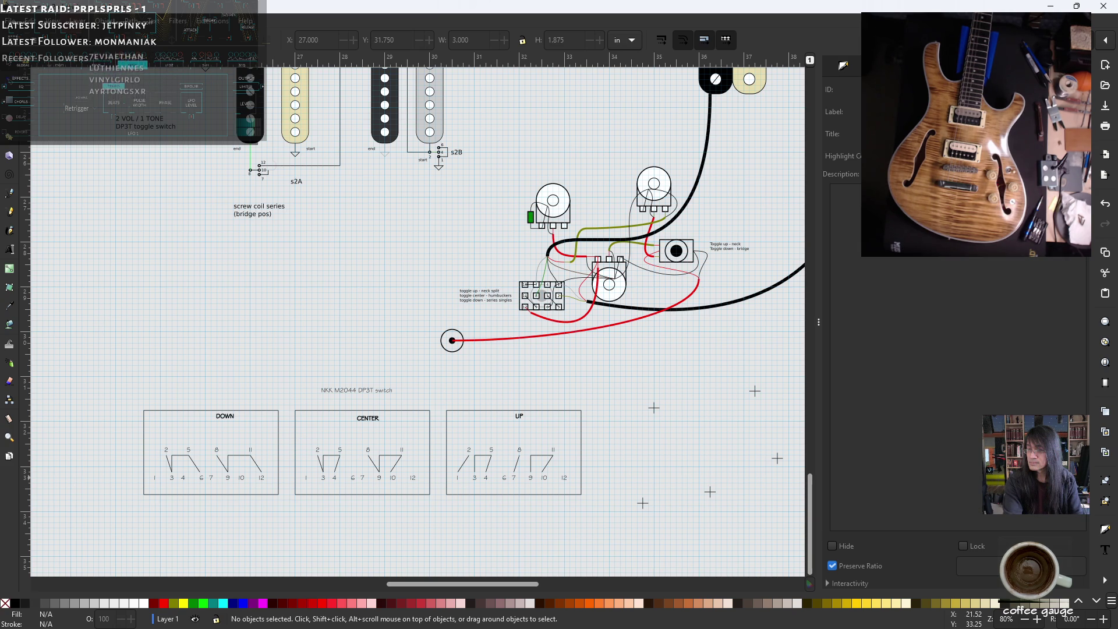
{"action": "key", "text": "alt+Tab"}
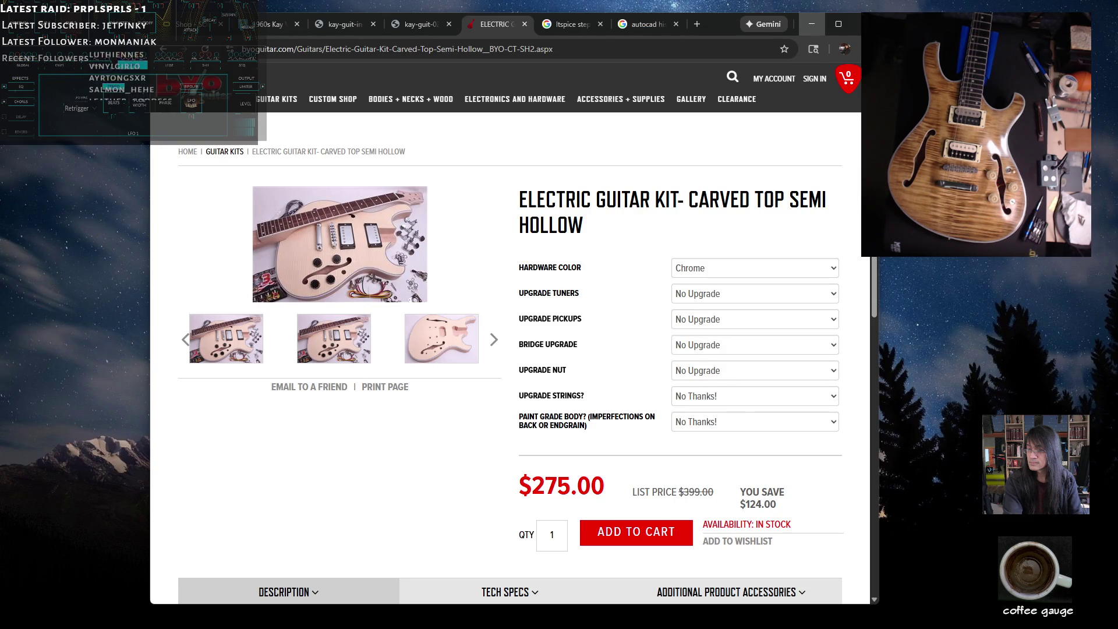
{"action": "key", "text": "alt+Tab"}
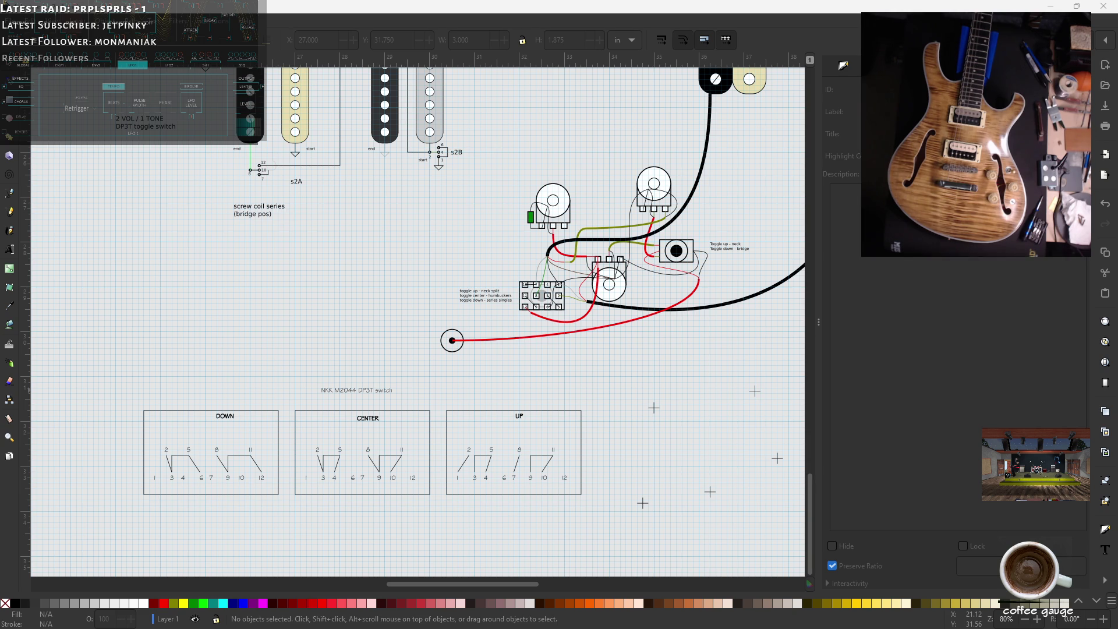
- Zoom in for a close look at the DP3T switch-position charts
{"action": "scroll", "coordinate": [347, 308], "scroll_direction": "down", "scroll_amount": 4}
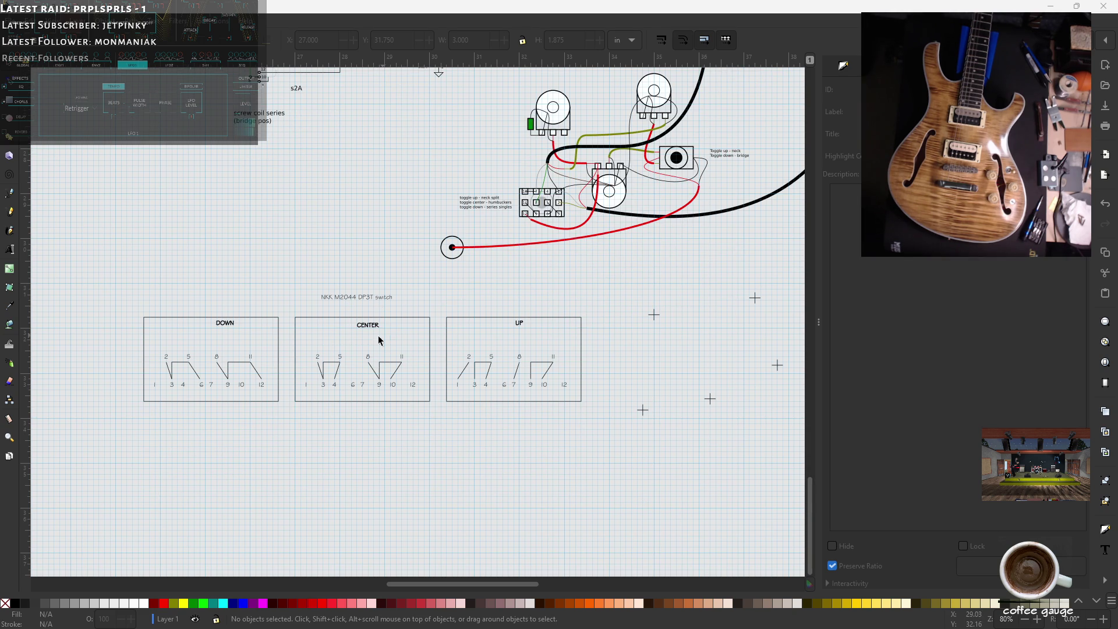
{"action": "scroll", "coordinate": [358, 340], "scroll_direction": "up", "scroll_amount": 1, "text": "ctrl"}
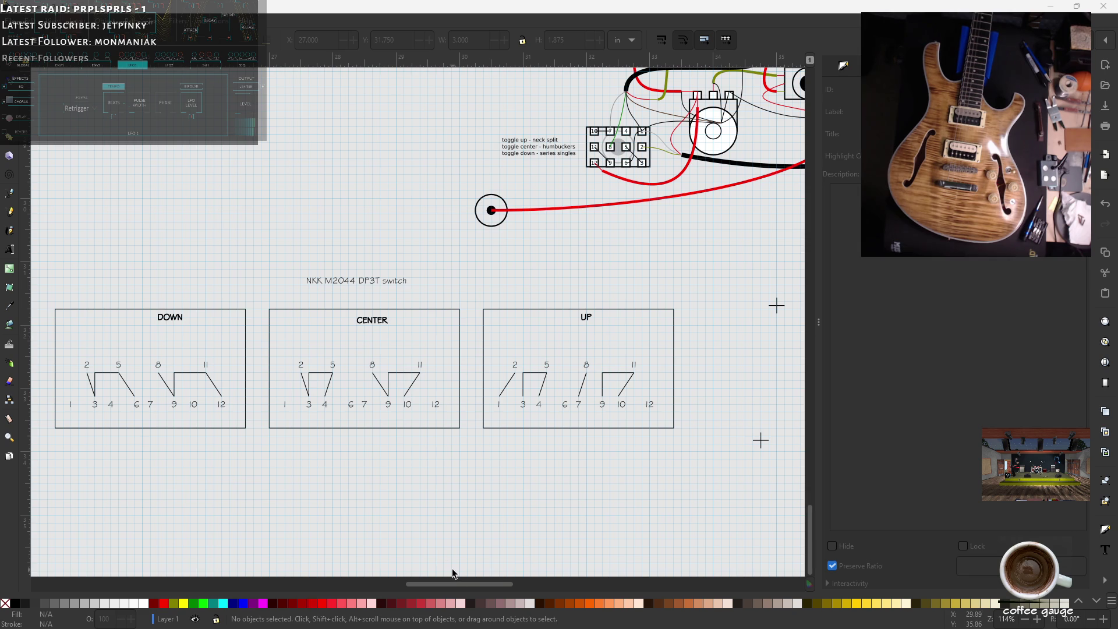
{"action": "left_click_drag", "start_coordinate": [460, 582], "coordinate": [456, 582]}
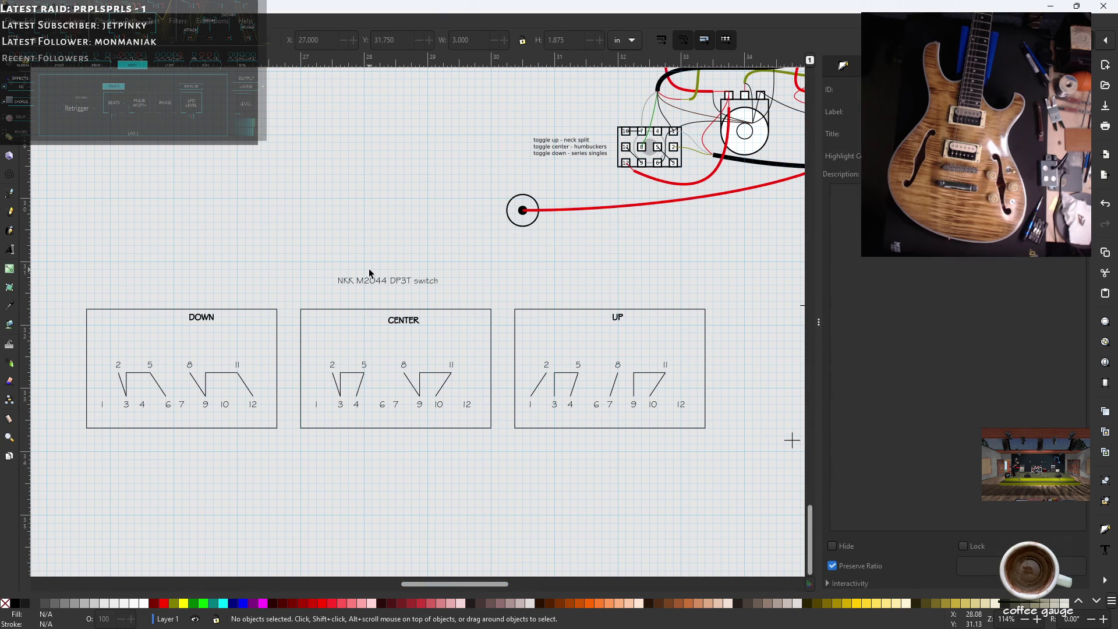
{"action": "scroll", "coordinate": [369, 273], "scroll_direction": "down", "scroll_amount": 2}
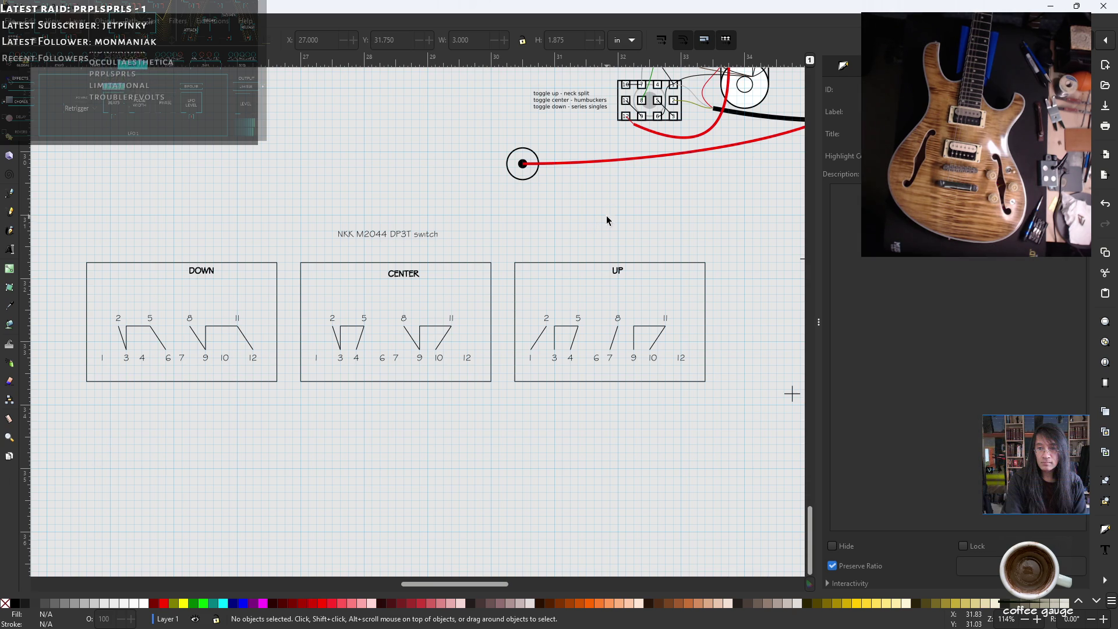
- Pan up to the pots, toggle switch and output-jack wiring
{"action": "left_click_drag", "start_coordinate": [460, 583], "coordinate": [510, 583]}
{"action": "scroll", "coordinate": [504, 431], "scroll_direction": "up", "scroll_amount": 4}
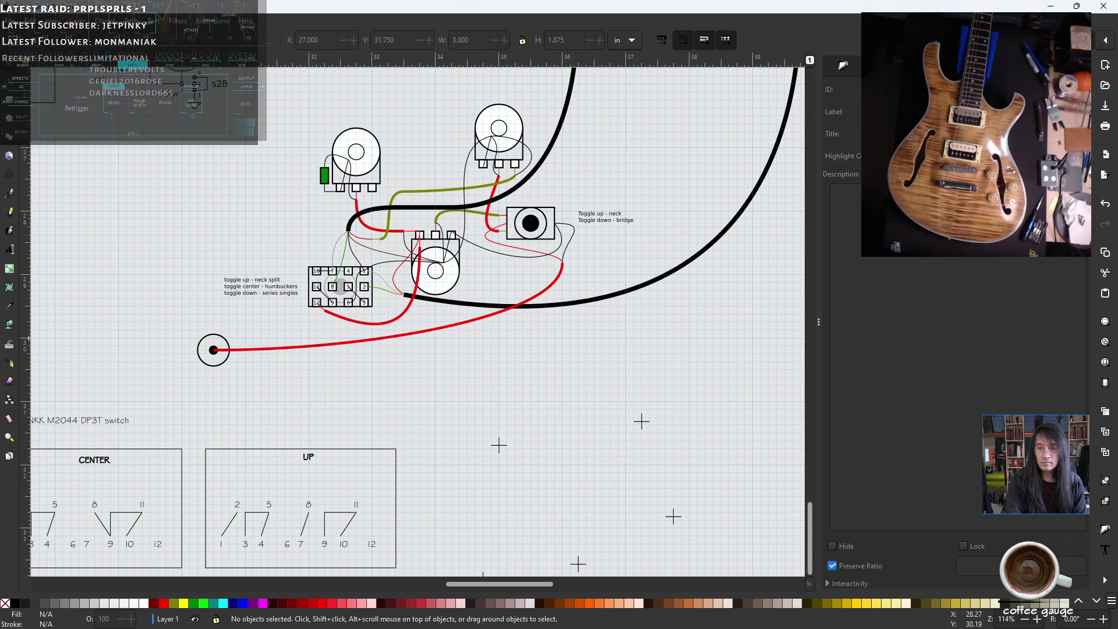
{"action": "scroll", "coordinate": [581, 400], "scroll_direction": "up", "scroll_amount": 4}
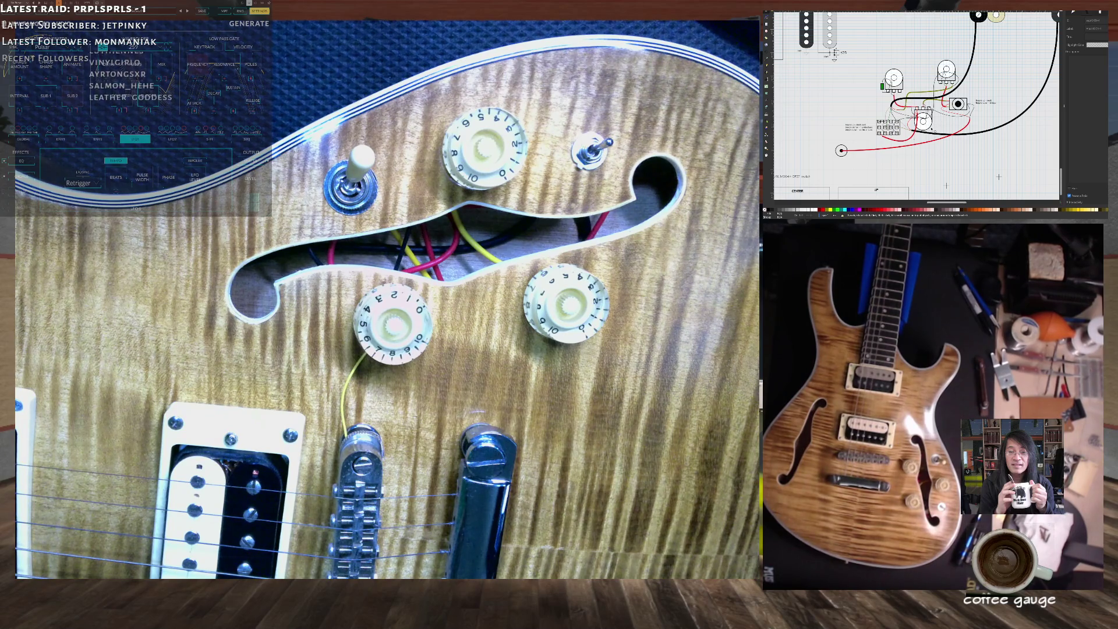
- Look over the DOWN, CENTER and UP charts, then bring up the $275 carved-top semi-hollow kit page
{"action": "scroll", "coordinate": [908, 140], "scroll_direction": "down", "scroll_amount": 3}
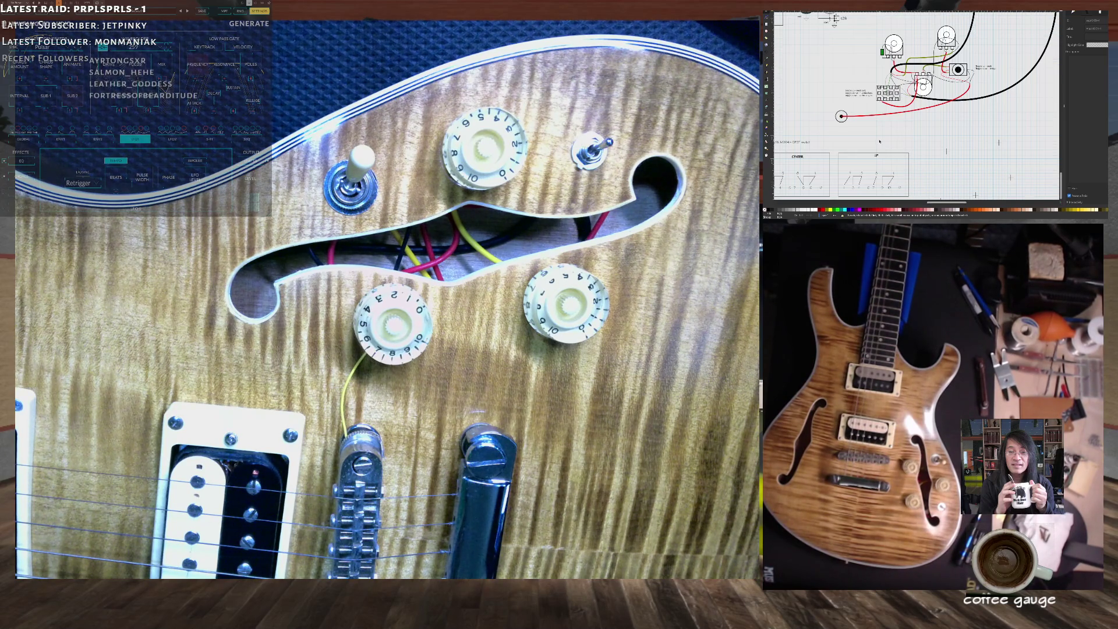
{"action": "scroll", "coordinate": [859, 94], "scroll_direction": "down", "scroll_amount": 1}
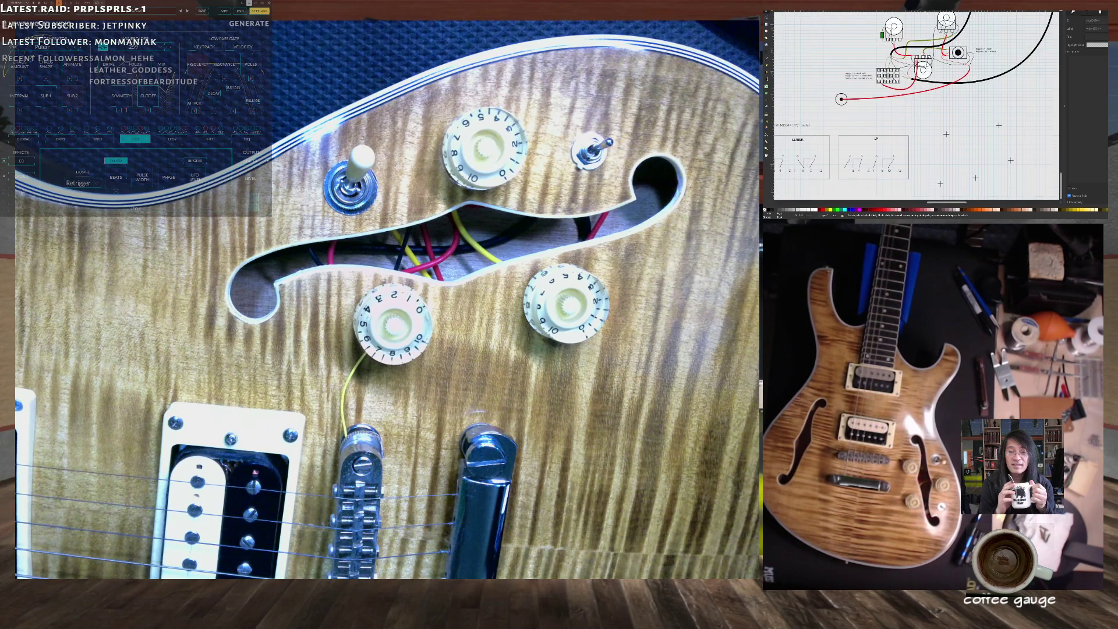
{"action": "left_click_drag", "start_coordinate": [950, 203], "coordinate": [934, 205]}
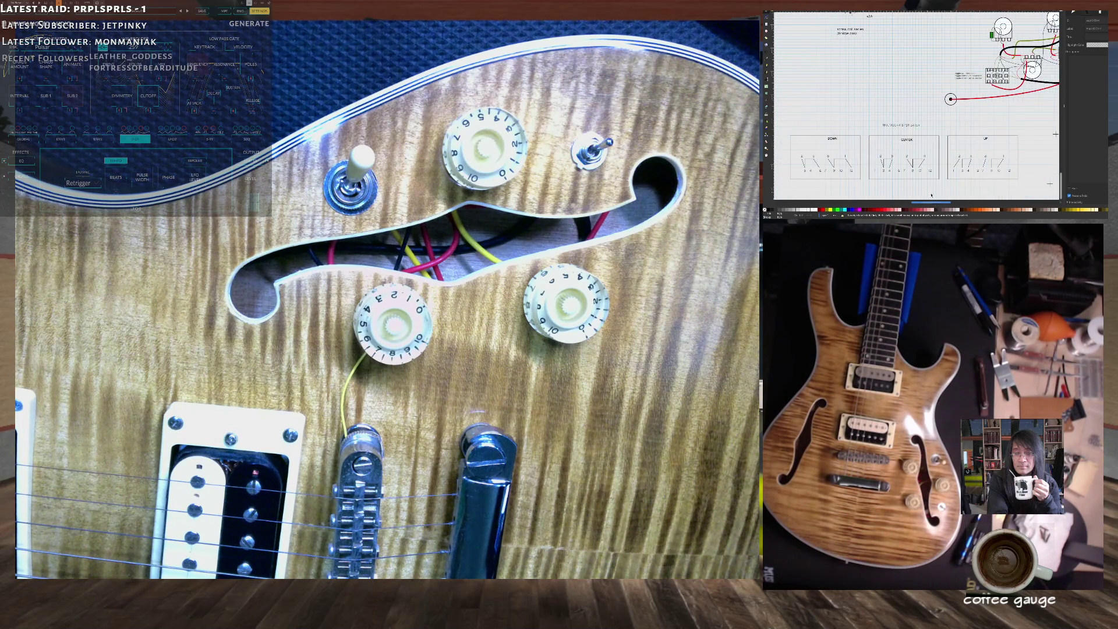
{"action": "scroll", "coordinate": [941, 182], "scroll_direction": "down", "scroll_amount": 2}
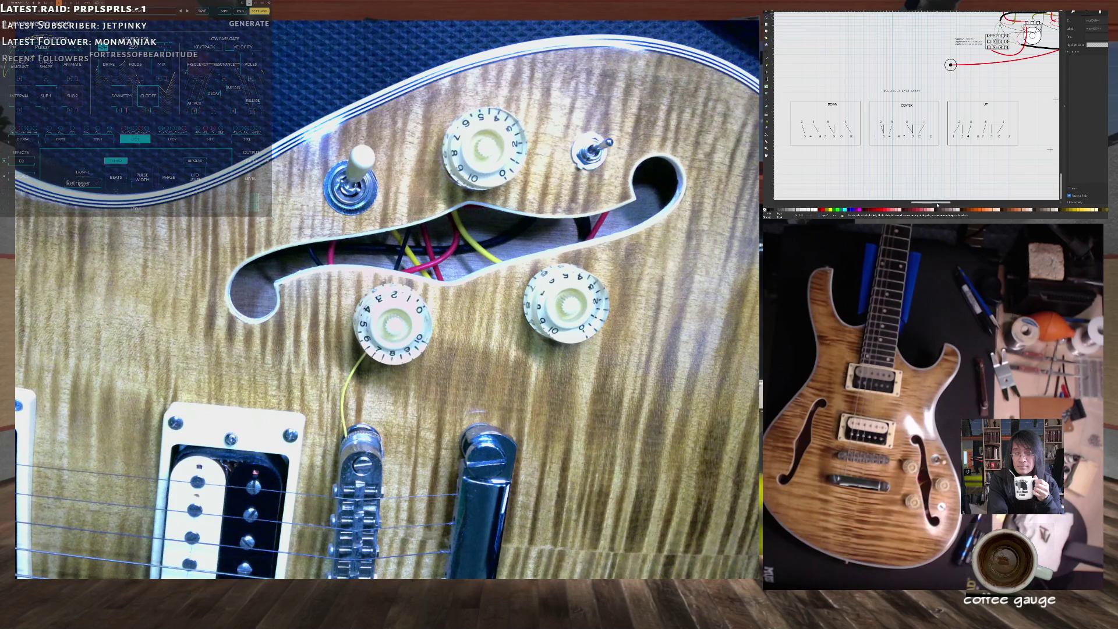
{"action": "left_click_drag", "start_coordinate": [938, 203], "coordinate": [937, 203]}
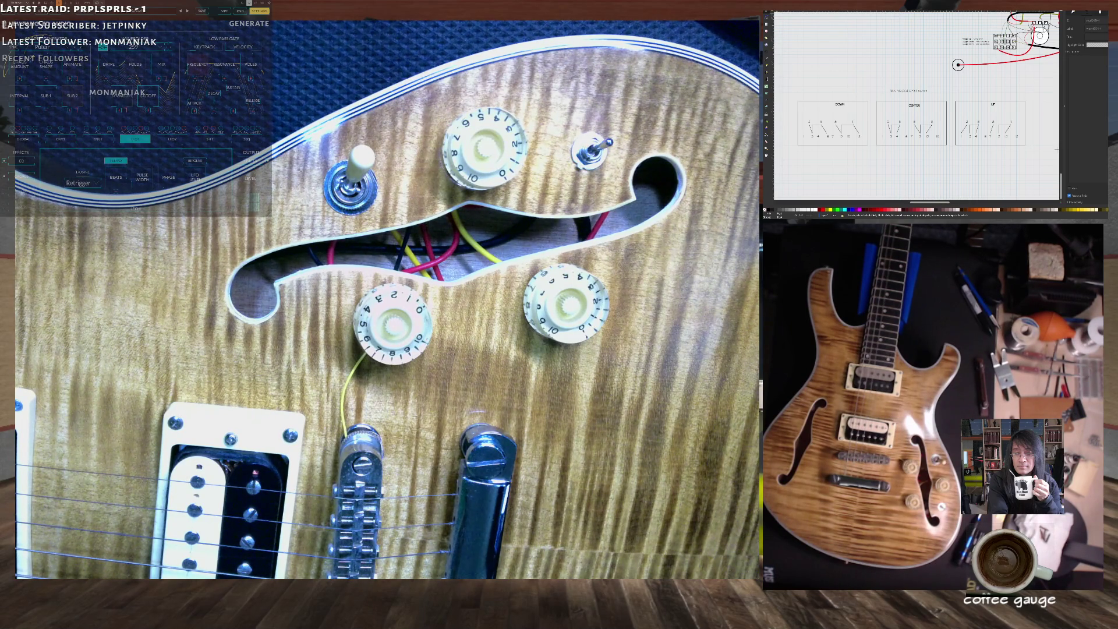
{"action": "key", "text": "alt+Tab"}
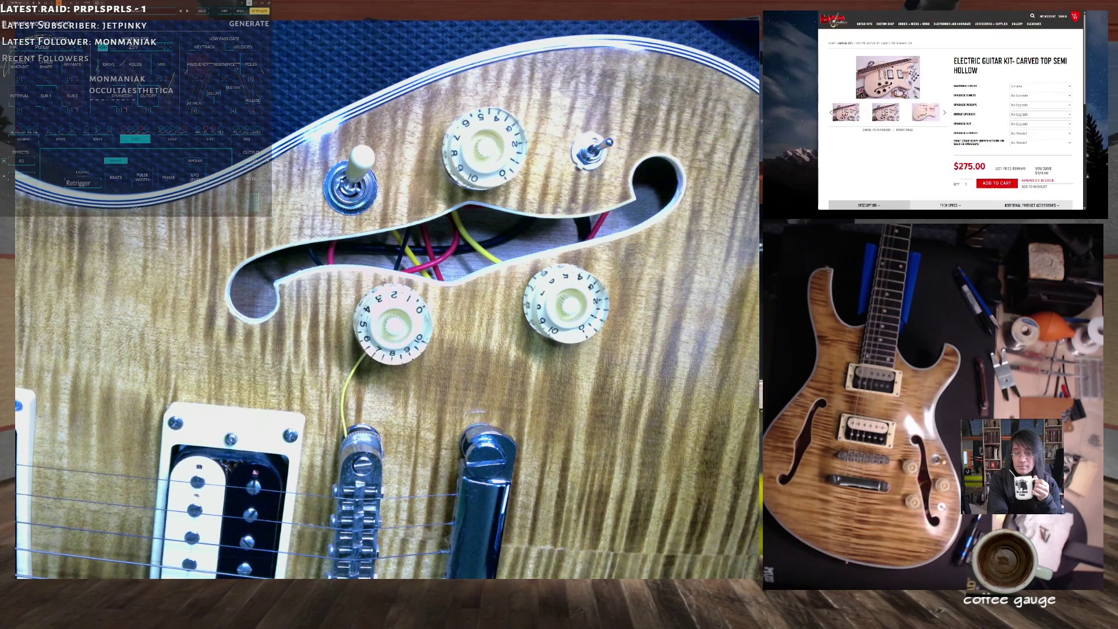
- Switch to the SOLDR pre-order page with its Deluxe ($255), Original and DIY editions
{"action": "key", "text": "ctrl+Tab"}
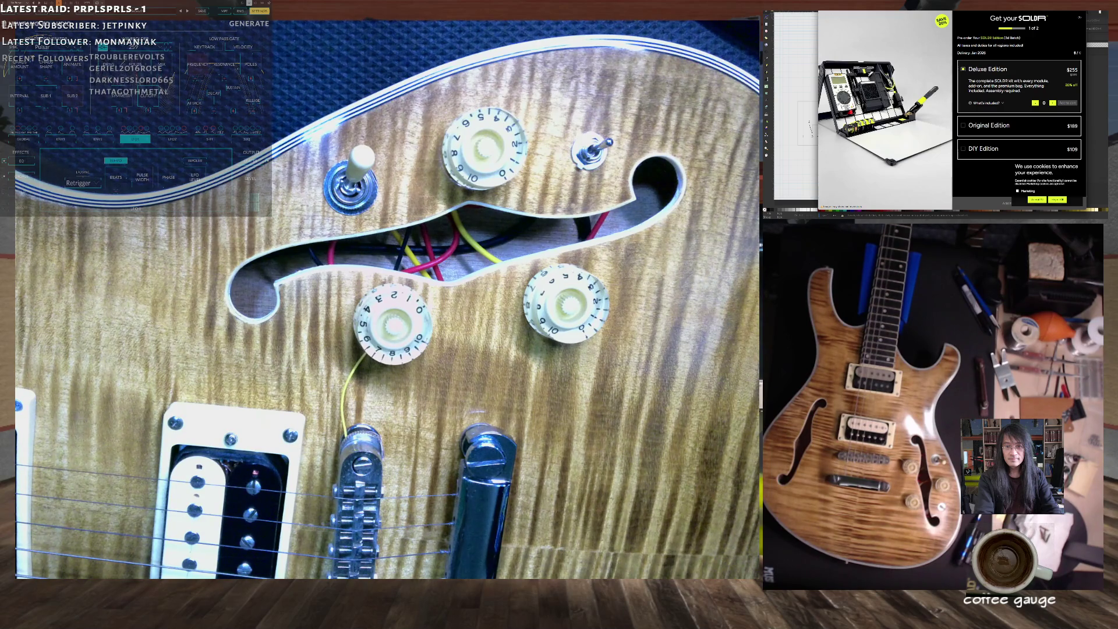
- Go to the SOLDR homepage and scroll past All-in-one and Modular & Versatile to Portable & Compact
{"action": "key", "text": "ctrl+Tab"}
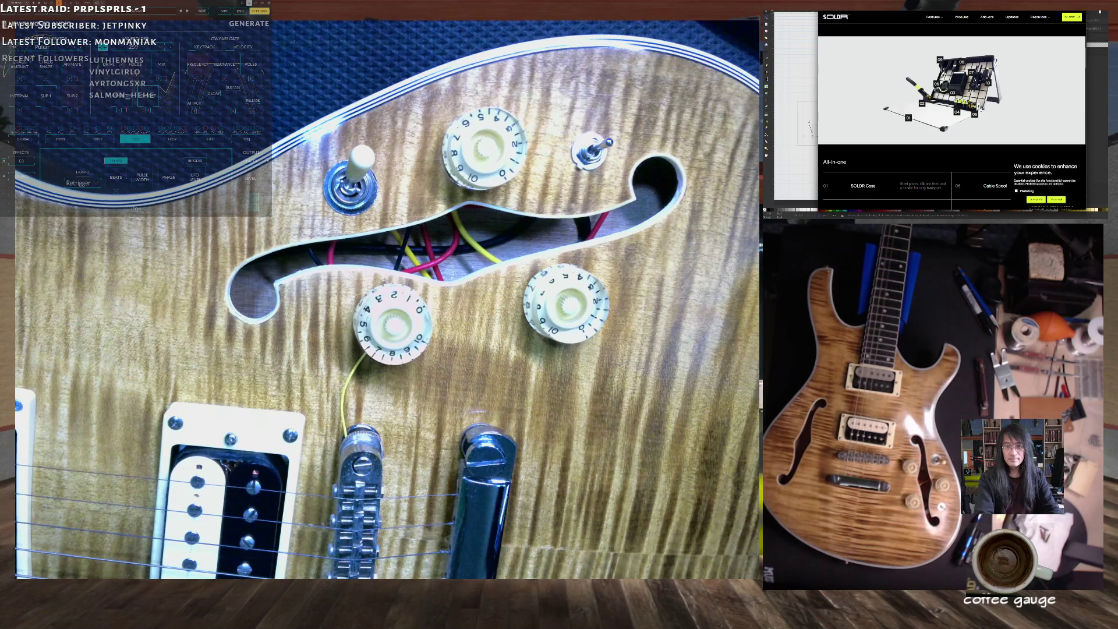
{"action": "scroll", "coordinate": [951, 111], "scroll_direction": "down", "scroll_amount": 1}
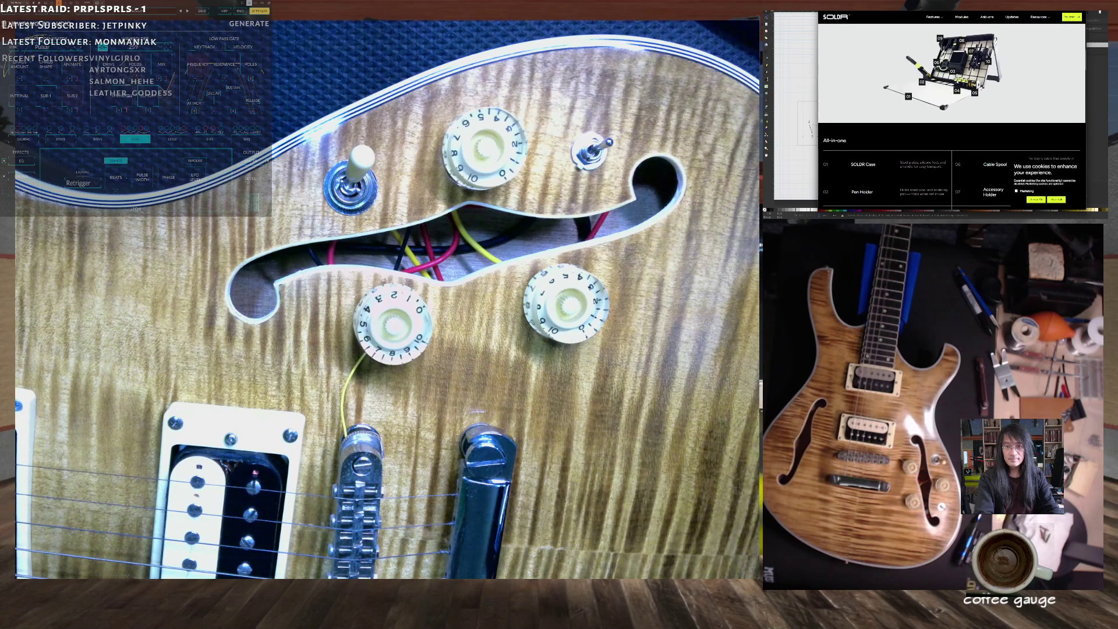
{"action": "scroll", "coordinate": [956, 73], "scroll_direction": "up", "scroll_amount": 1}
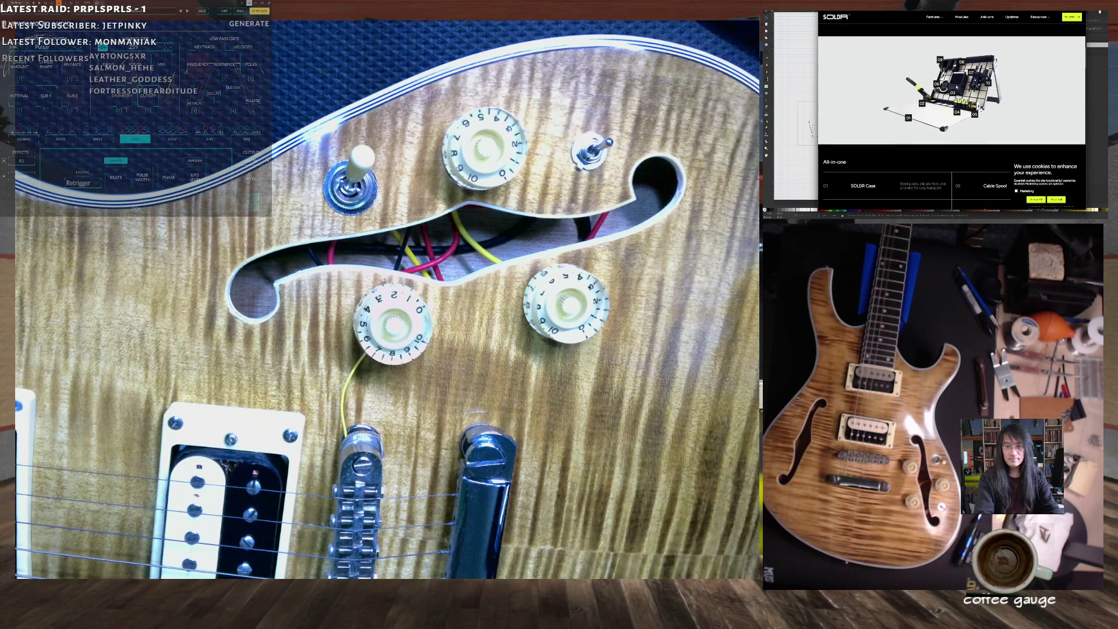
{"action": "scroll", "coordinate": [958, 87], "scroll_direction": "down", "scroll_amount": 2}
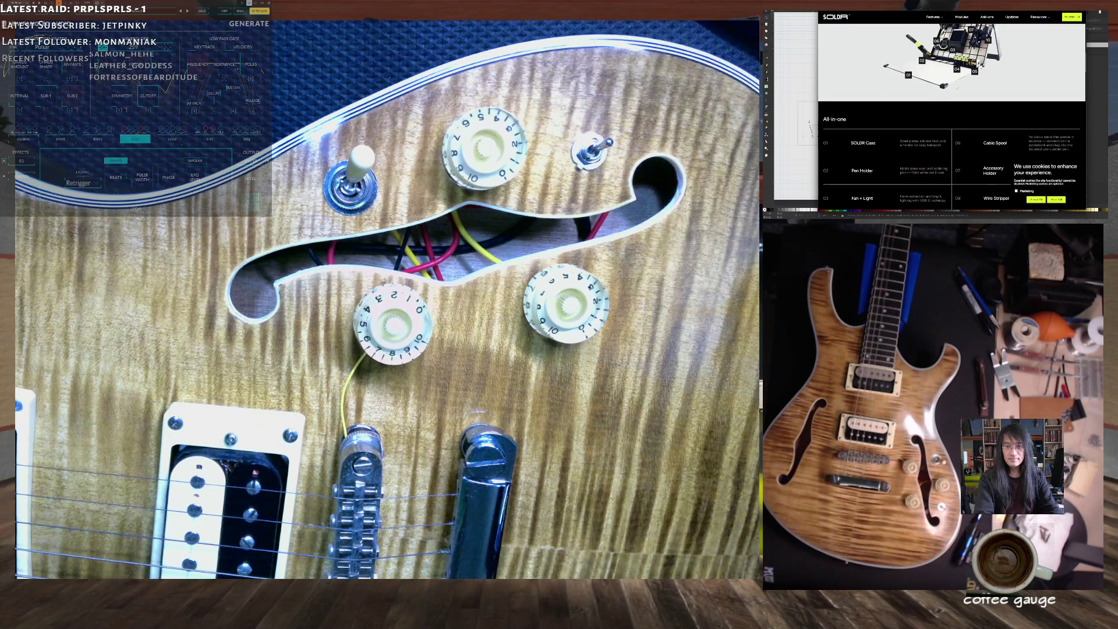
{"action": "scroll", "coordinate": [956, 87], "scroll_direction": "down", "scroll_amount": 3}
{"action": "scroll", "coordinate": [956, 86], "scroll_direction": "down", "scroll_amount": 8}
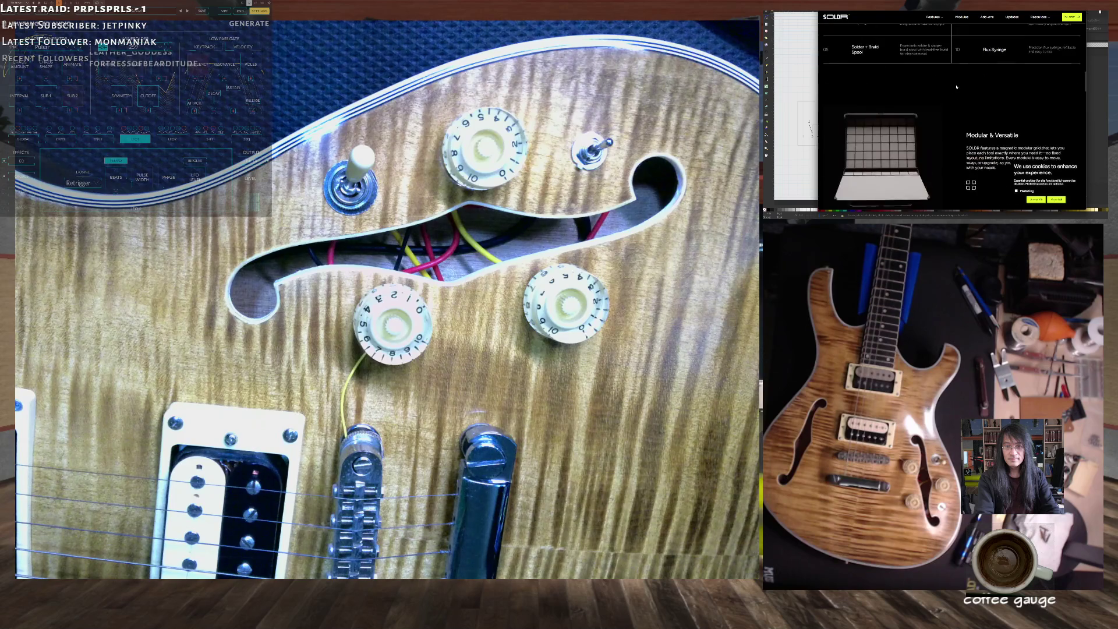
{"action": "scroll", "coordinate": [950, 101], "scroll_direction": "down", "scroll_amount": 1}
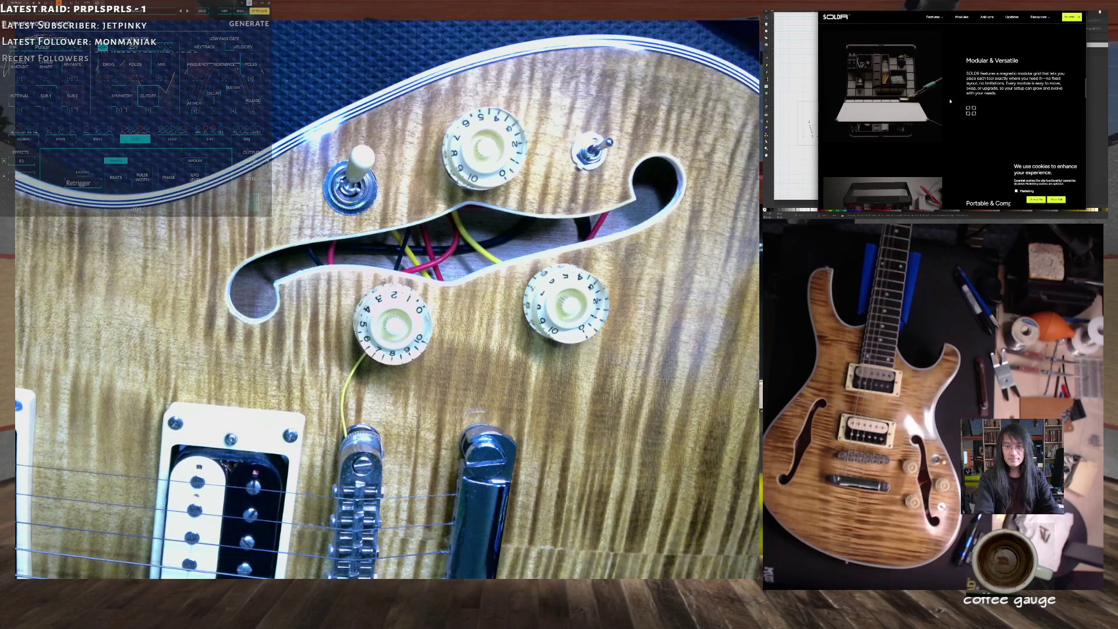
{"action": "scroll", "coordinate": [950, 101], "scroll_direction": "down", "scroll_amount": 5}
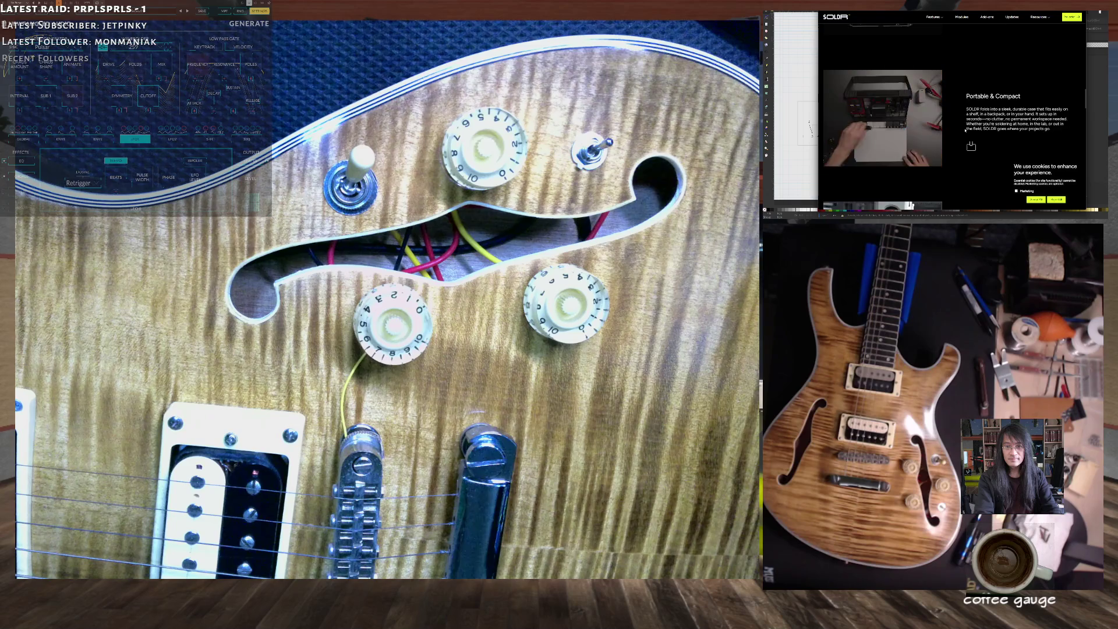
- Scroll to SOLDR's Portable & Compact section describing the shelf- and backpack-sized case
{"action": "scroll", "coordinate": [965, 132], "scroll_direction": "up", "scroll_amount": 2}
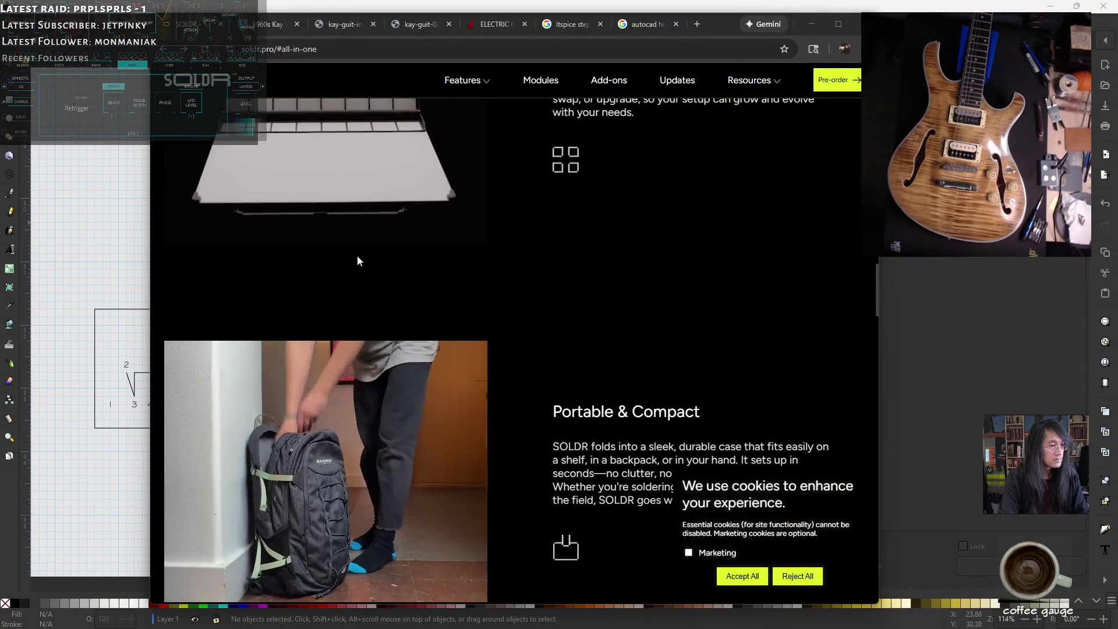
- Widen the Chrome window by dragging its left edge out toward the screen edge
{"action": "left_click_drag", "start_coordinate": [876, 299], "coordinate": [833, 100]}
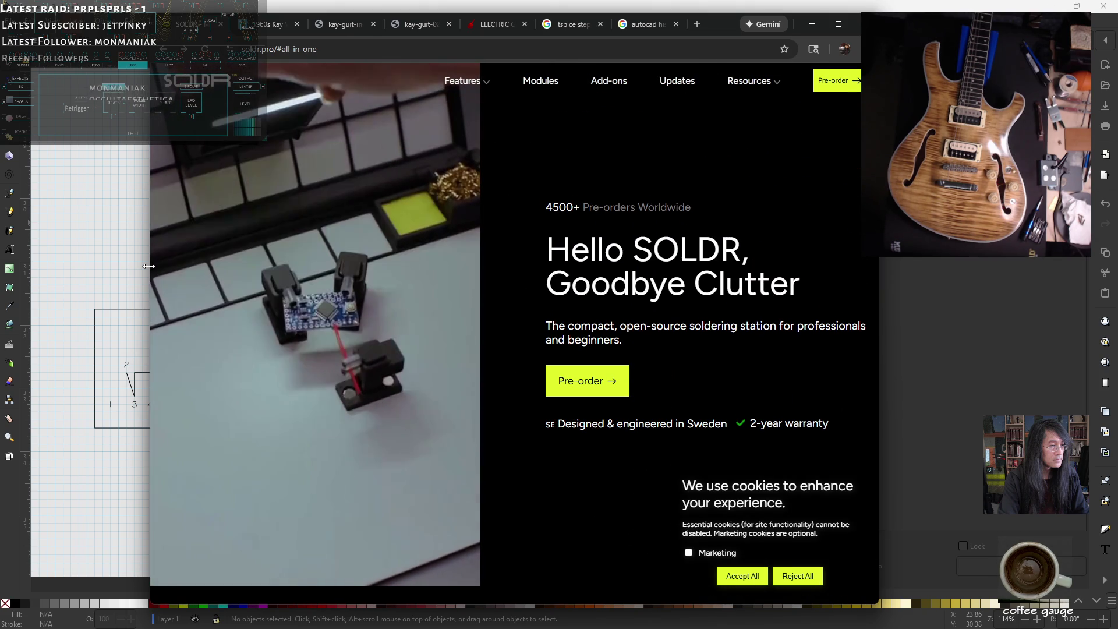
{"action": "left_click_drag", "start_coordinate": [150, 262], "coordinate": [30, 268]}
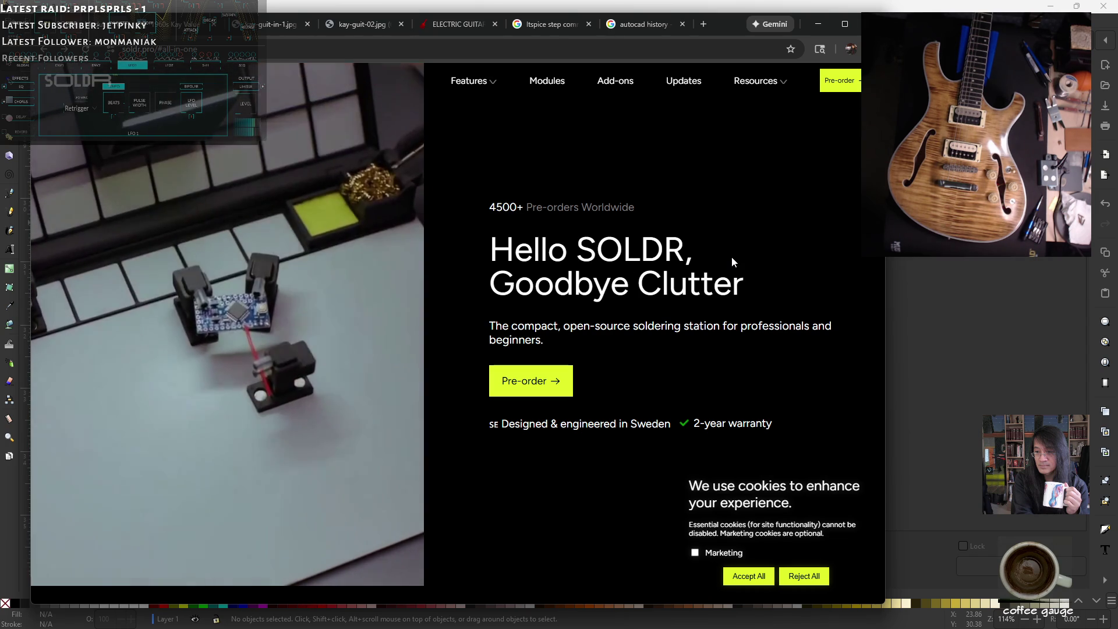
{"action": "scroll", "coordinate": [732, 258], "scroll_direction": "down", "scroll_amount": 1}
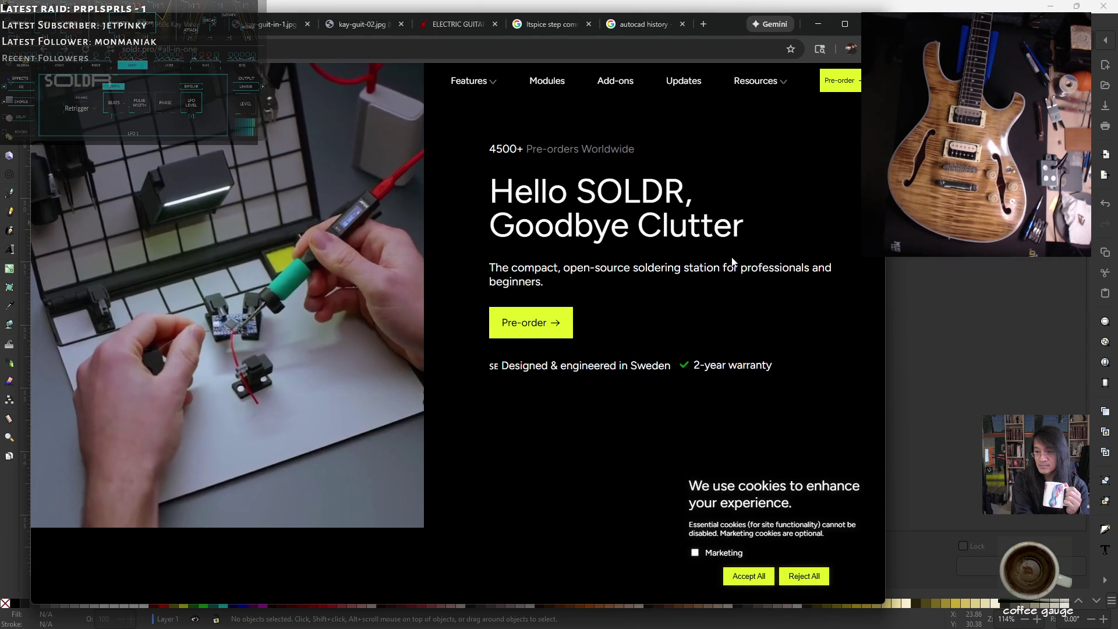
{"action": "scroll", "coordinate": [733, 261], "scroll_direction": "down", "scroll_amount": 1}
- Scroll through the SOLDR page sections, then return to the $275 carved-top semi-hollow kit page
{"action": "scroll", "coordinate": [733, 261], "scroll_direction": "down", "scroll_amount": 1}
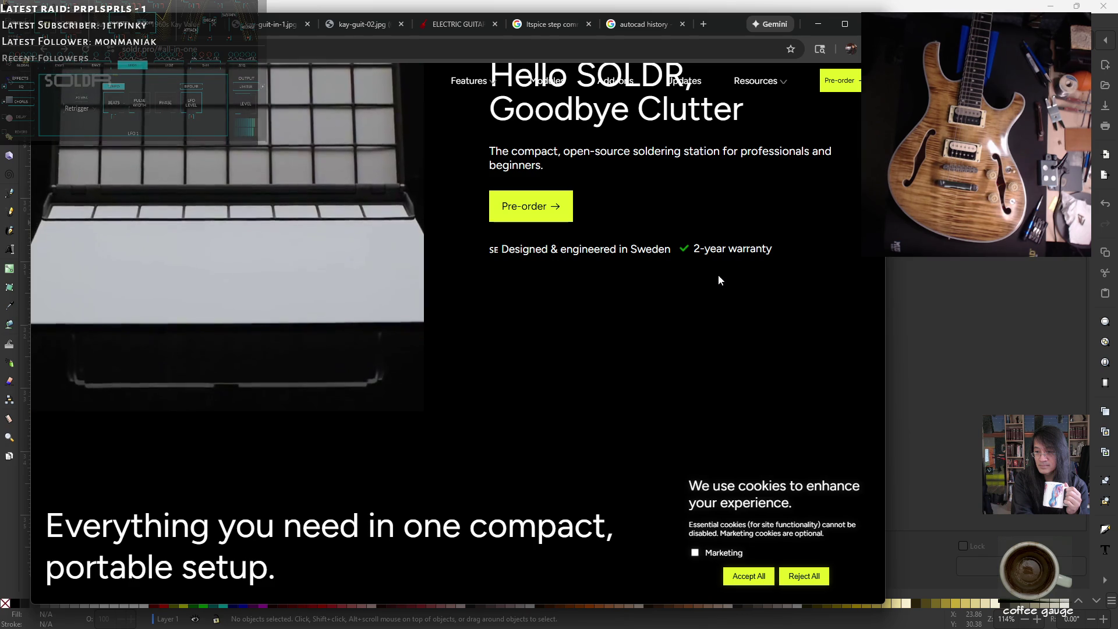
{"action": "scroll", "coordinate": [718, 277], "scroll_direction": "down", "scroll_amount": 10}
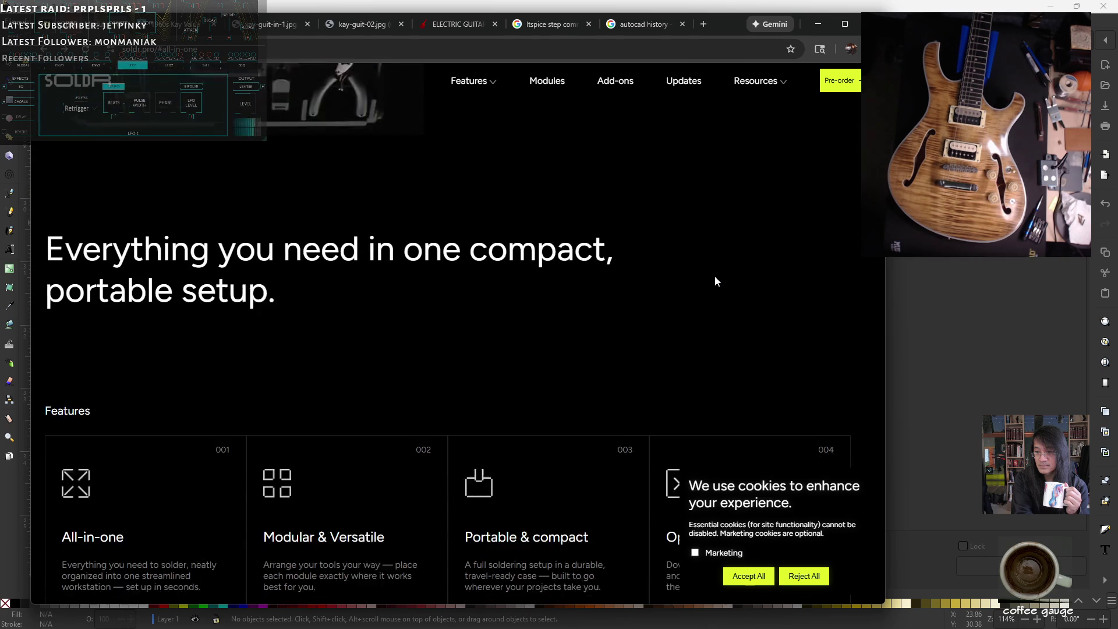
{"action": "scroll", "coordinate": [708, 274], "scroll_direction": "down", "scroll_amount": 10}
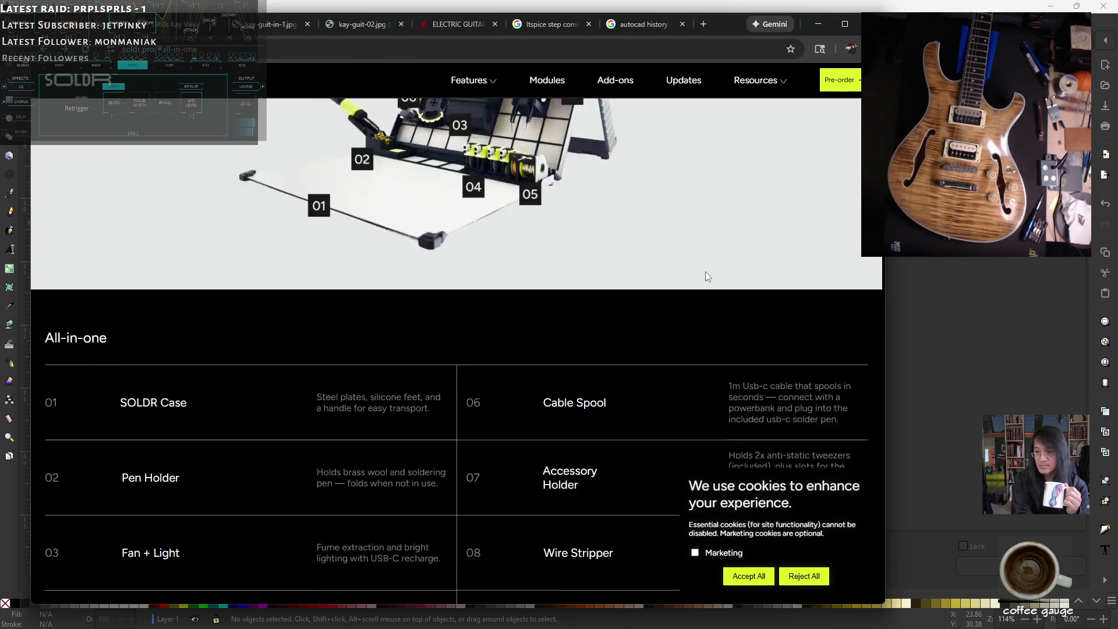
{"action": "scroll", "coordinate": [705, 276], "scroll_direction": "down", "scroll_amount": 12}
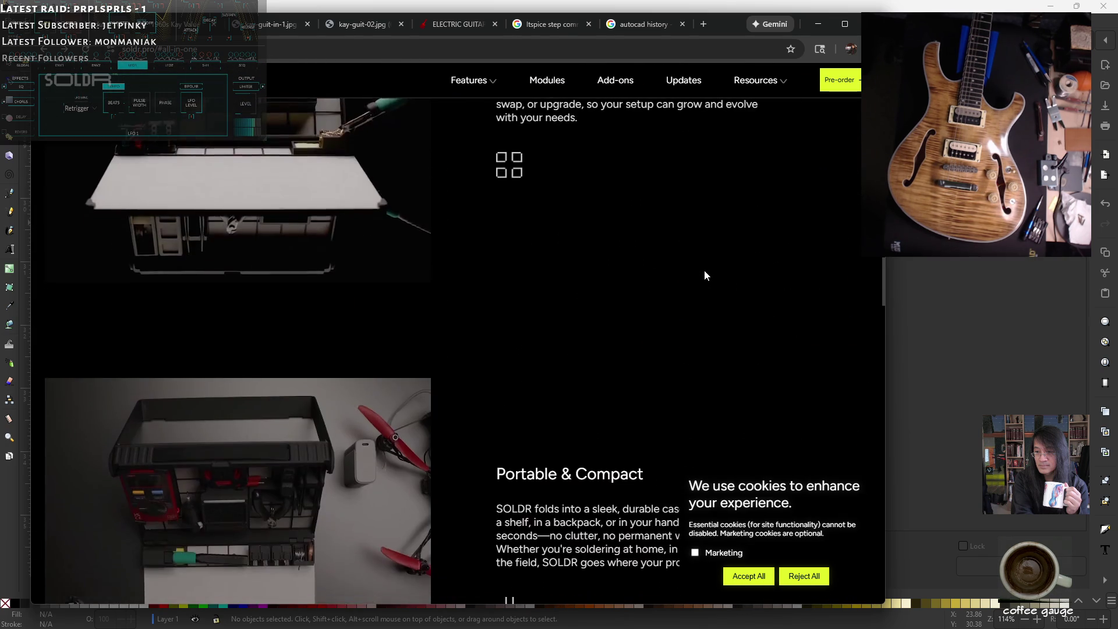
{"action": "scroll", "coordinate": [705, 272], "scroll_direction": "up", "scroll_amount": 2}
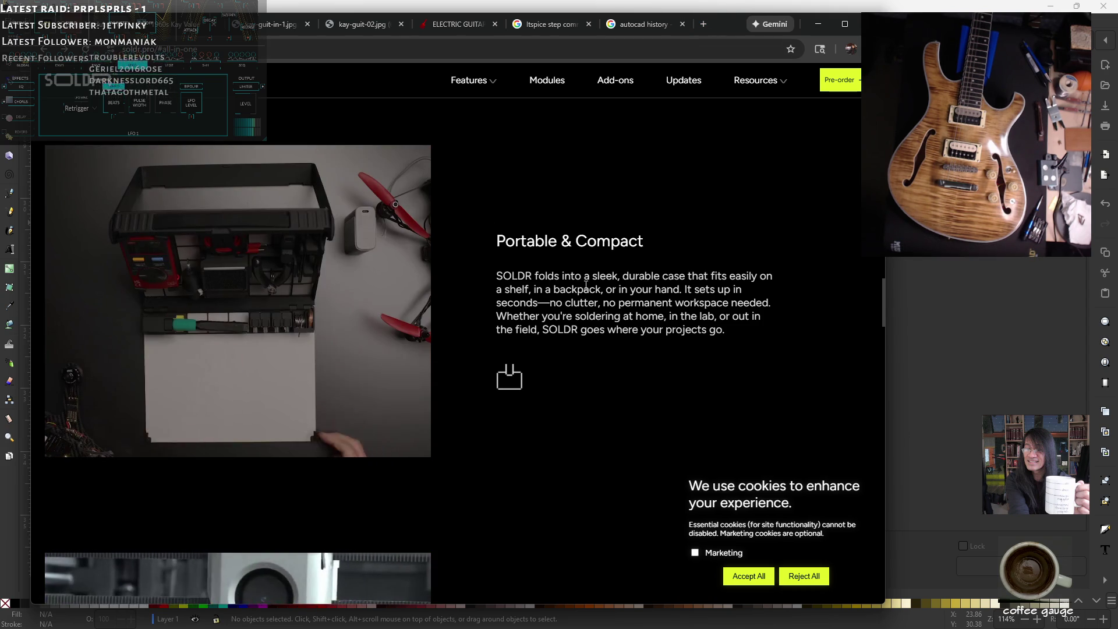
{"action": "scroll", "coordinate": [587, 285], "scroll_direction": "down", "scroll_amount": 1}
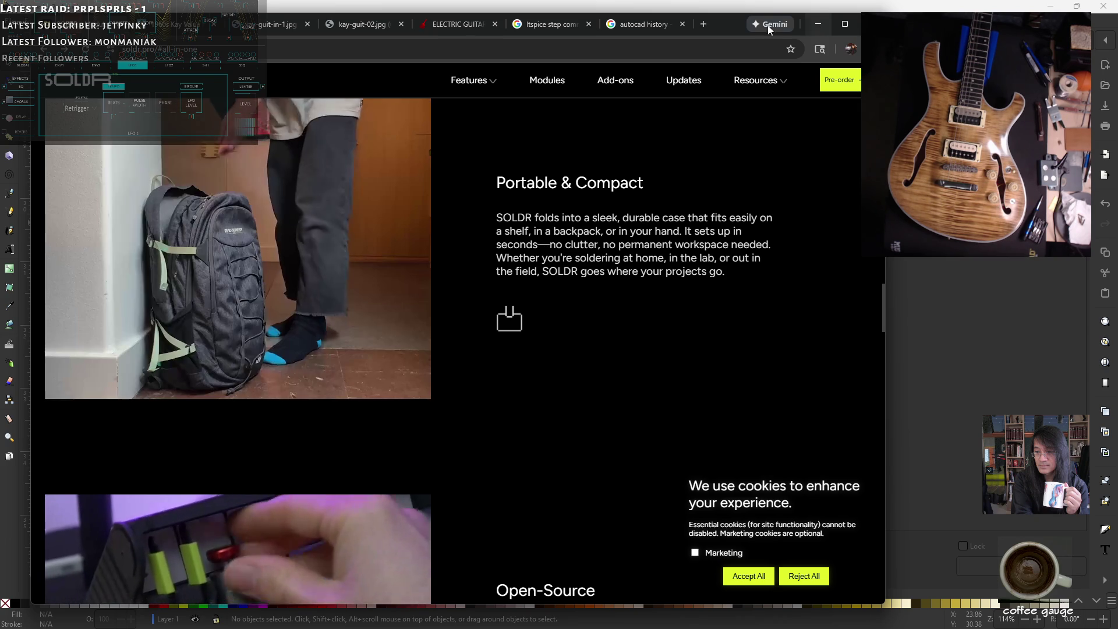
{"action": "left_click", "coordinate": [473, 29]}
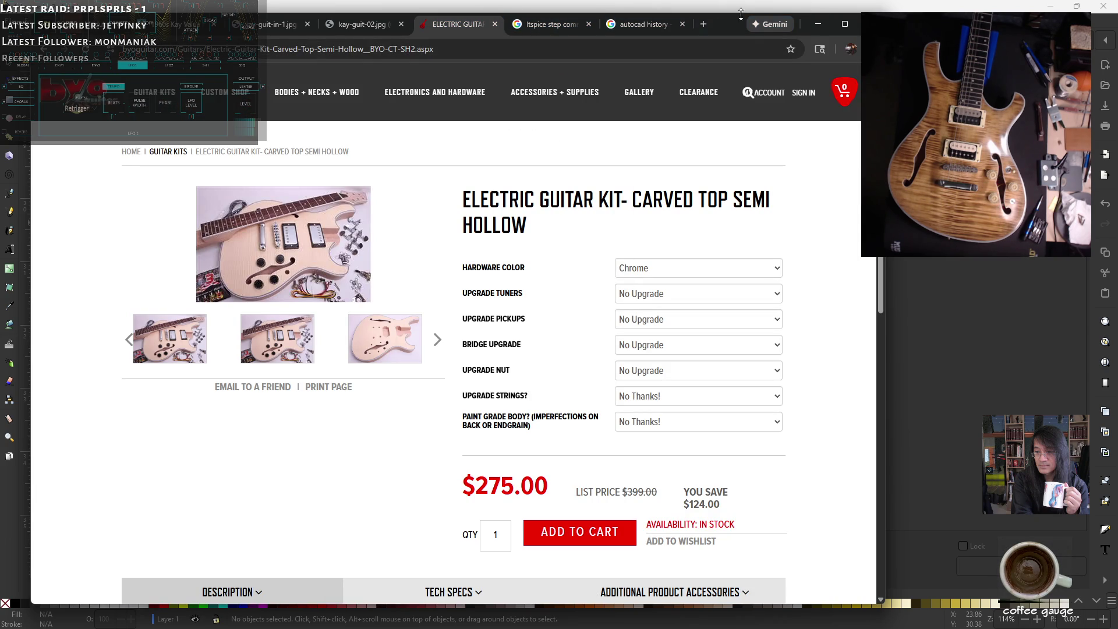
- Move the Chrome window down and left, then minimise it to reveal the wiring diagram
{"action": "left_click_drag", "start_coordinate": [730, 22], "coordinate": [682, 90]}
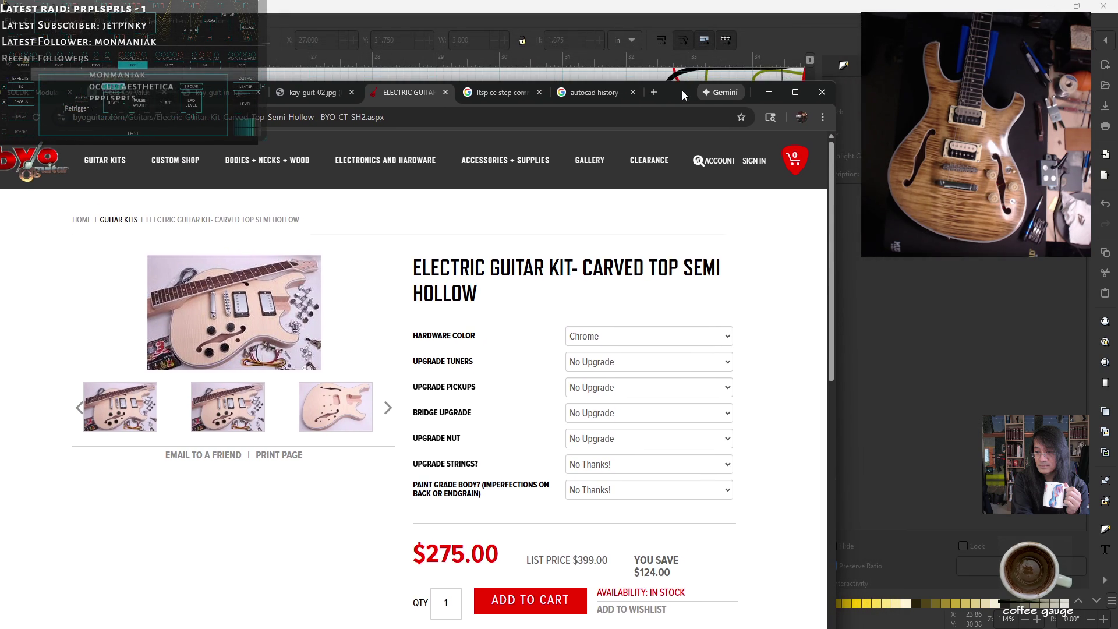
{"action": "left_click", "coordinate": [768, 92]}
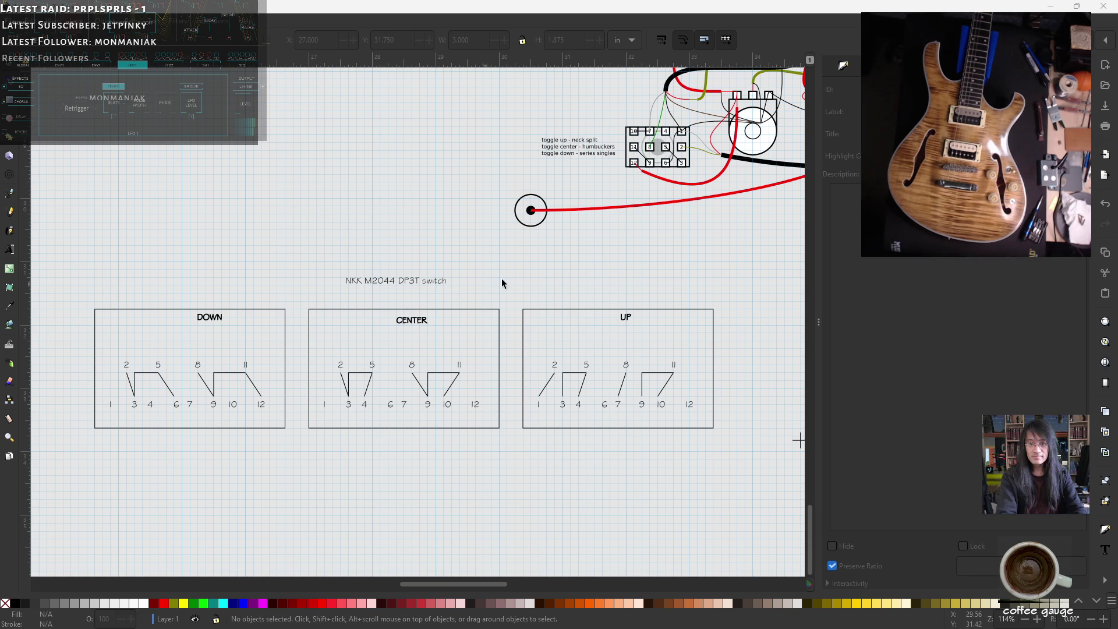
{"action": "scroll", "coordinate": [541, 277], "scroll_direction": "down", "scroll_amount": 1, "text": "ctrl"}
- Zoom out the wiring diagram, then bring the NKK MtogglesBushing.pdf datasheet to the front
{"action": "scroll", "coordinate": [650, 291], "scroll_direction": "up", "scroll_amount": 4}
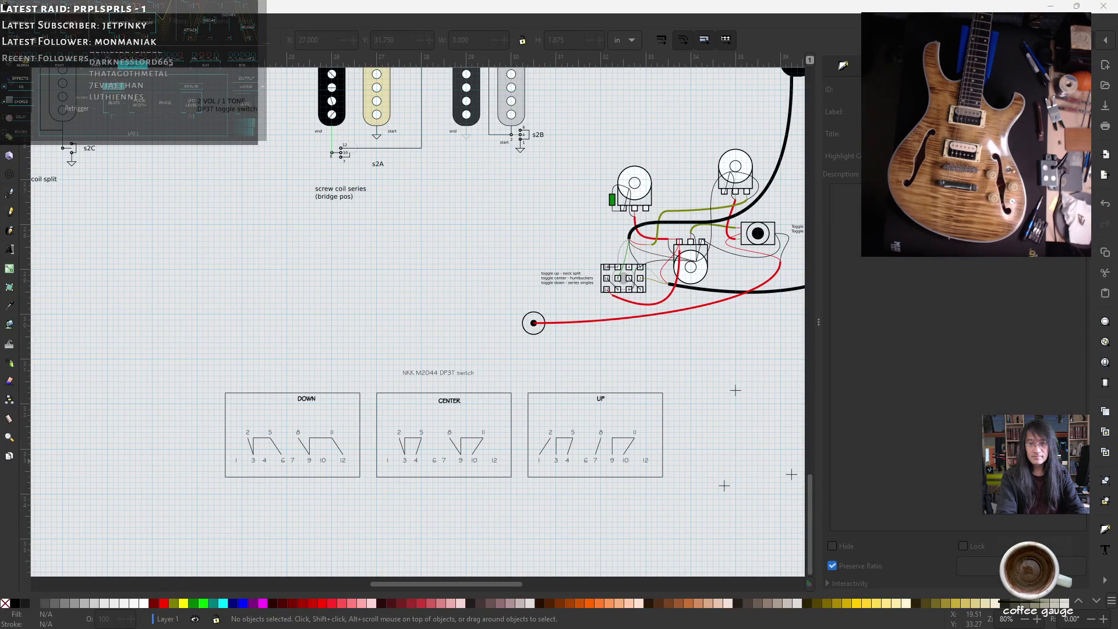
{"action": "key", "text": "alt+Tab"}
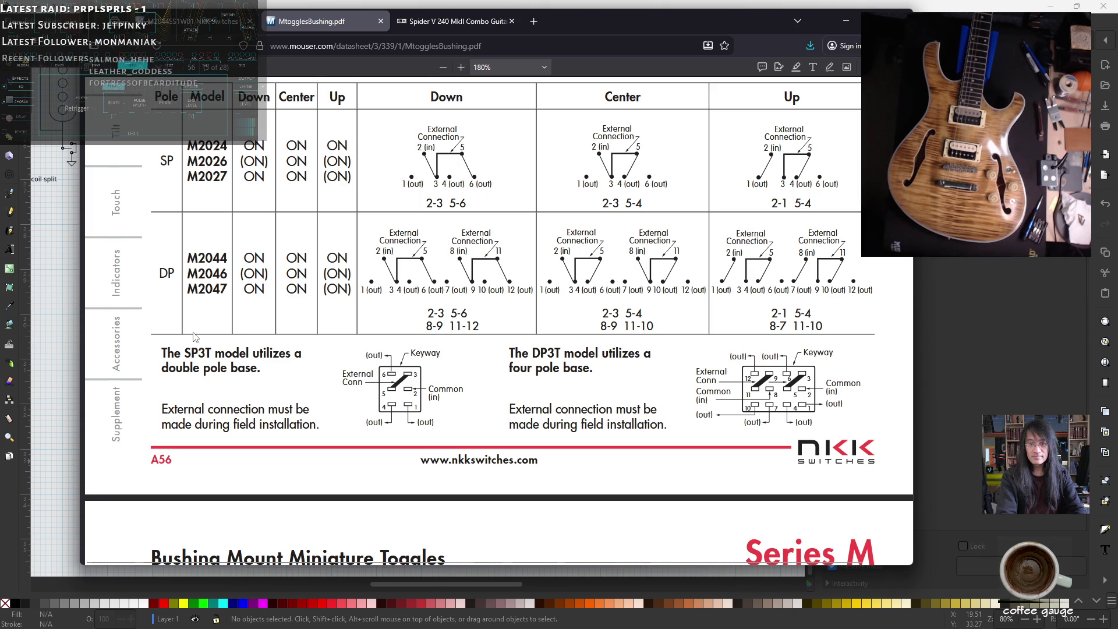
- Scroll the NKK datasheet briefly, then minimize Edge to bring back the Inkscape wiring diagram
{"action": "scroll", "coordinate": [449, 277], "scroll_direction": "up", "scroll_amount": 1}
{"action": "scroll", "coordinate": [449, 277], "scroll_direction": "down", "scroll_amount": 1}
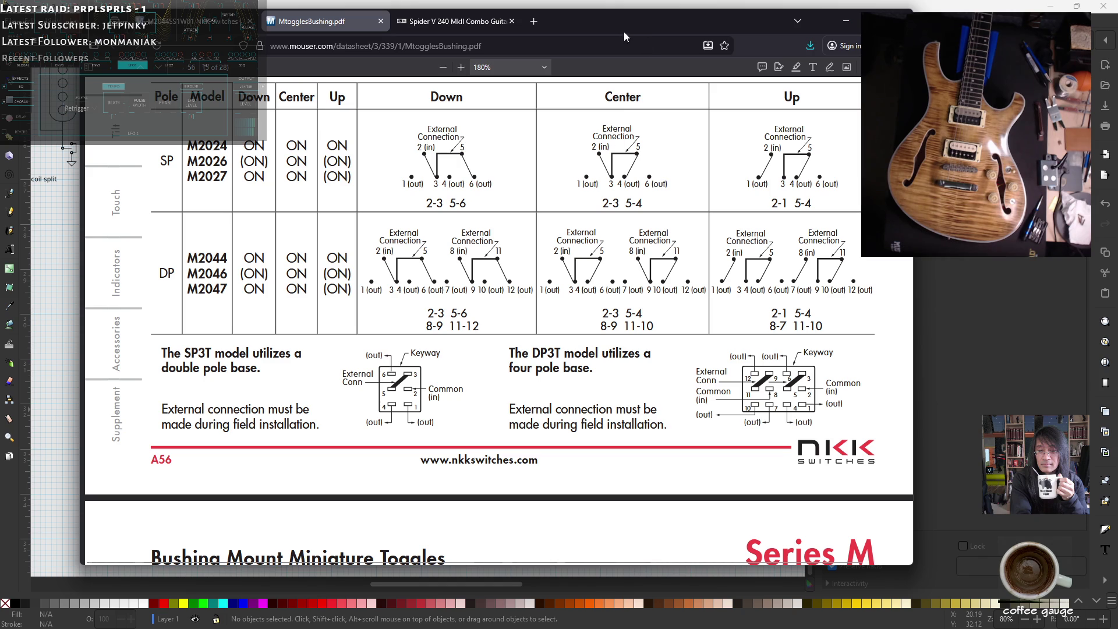
{"action": "left_click", "coordinate": [846, 21]}
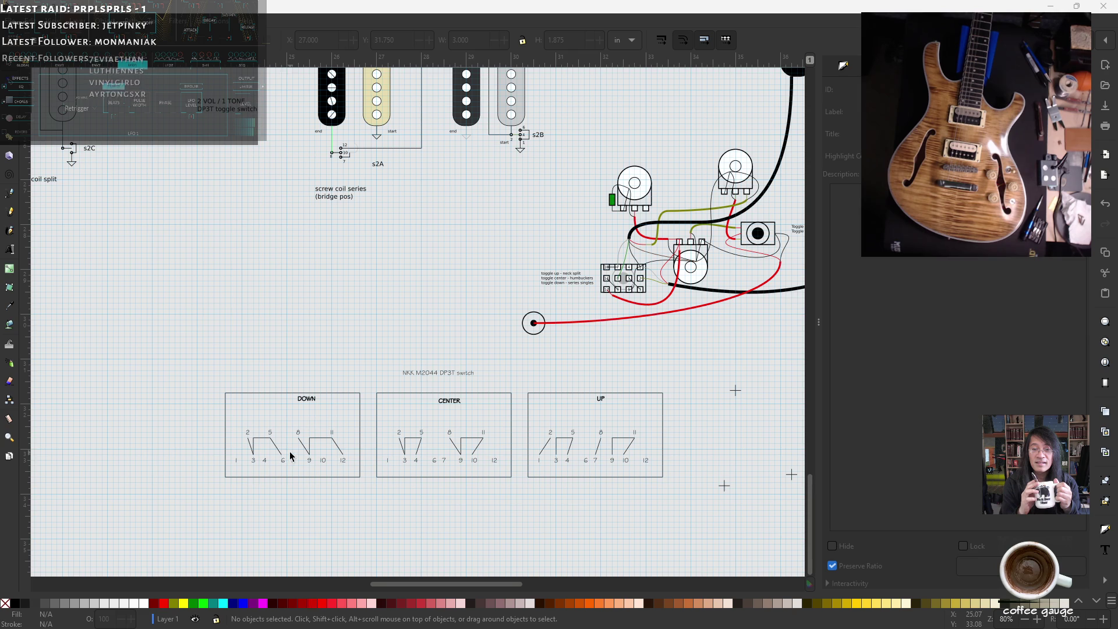
- Select the 3, 5, 9 and 11 labels in the DOWN chart and fill them 30% gray
{"action": "scroll", "coordinate": [275, 444], "scroll_direction": "up", "scroll_amount": 4, "text": "ctrl"}
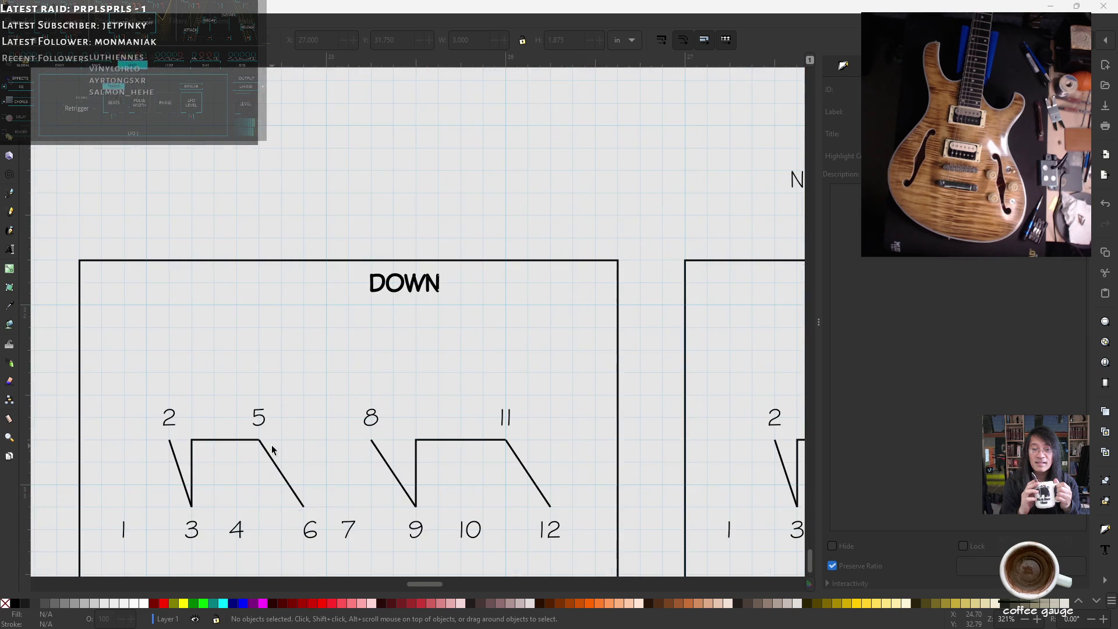
{"action": "scroll", "coordinate": [272, 449], "scroll_direction": "up", "scroll_amount": 1, "text": "ctrl"}
{"action": "scroll", "coordinate": [247, 448], "scroll_direction": "down", "scroll_amount": 2}
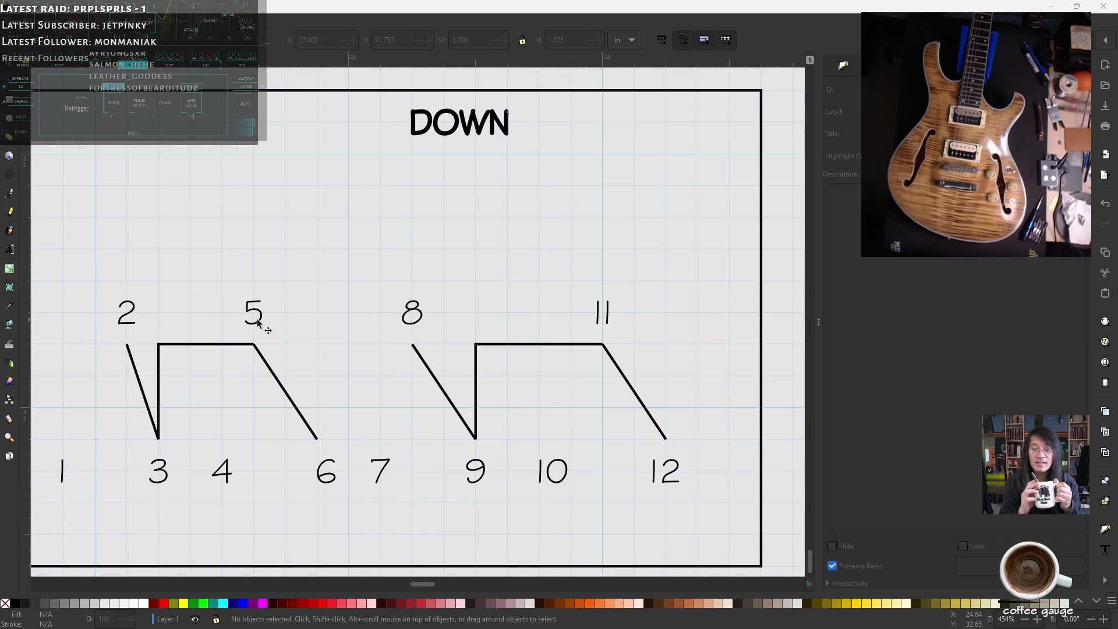
{"action": "left_click", "coordinate": [258, 322]}
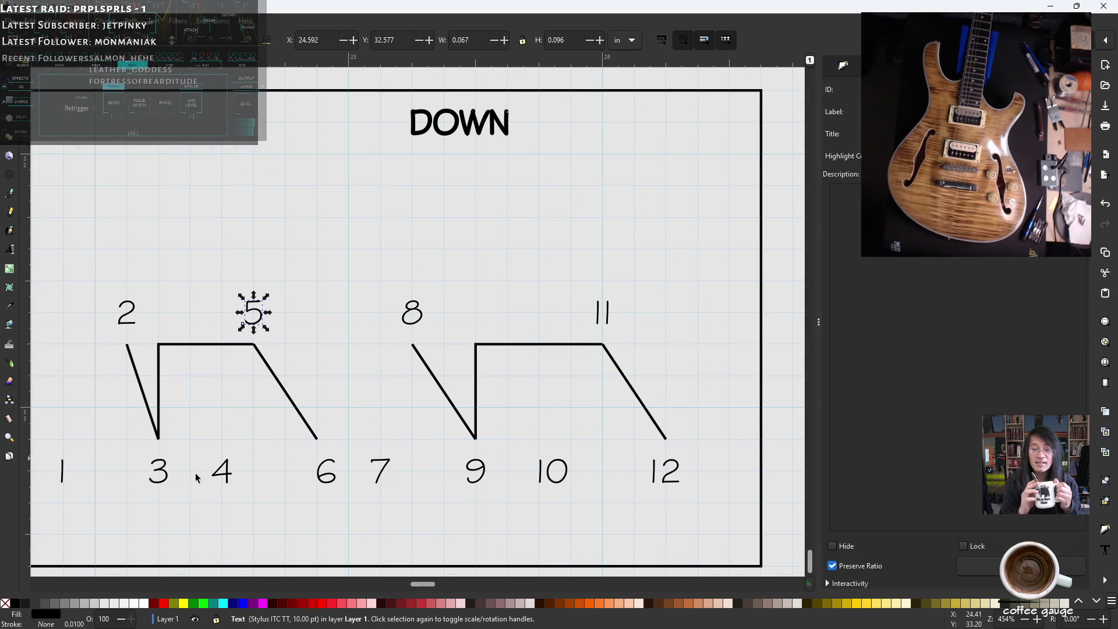
{"action": "left_click", "coordinate": [161, 479]}
{"action": "left_click", "coordinate": [257, 328], "text": "shift"}
{"action": "left_click", "coordinate": [486, 474], "text": "shift"}
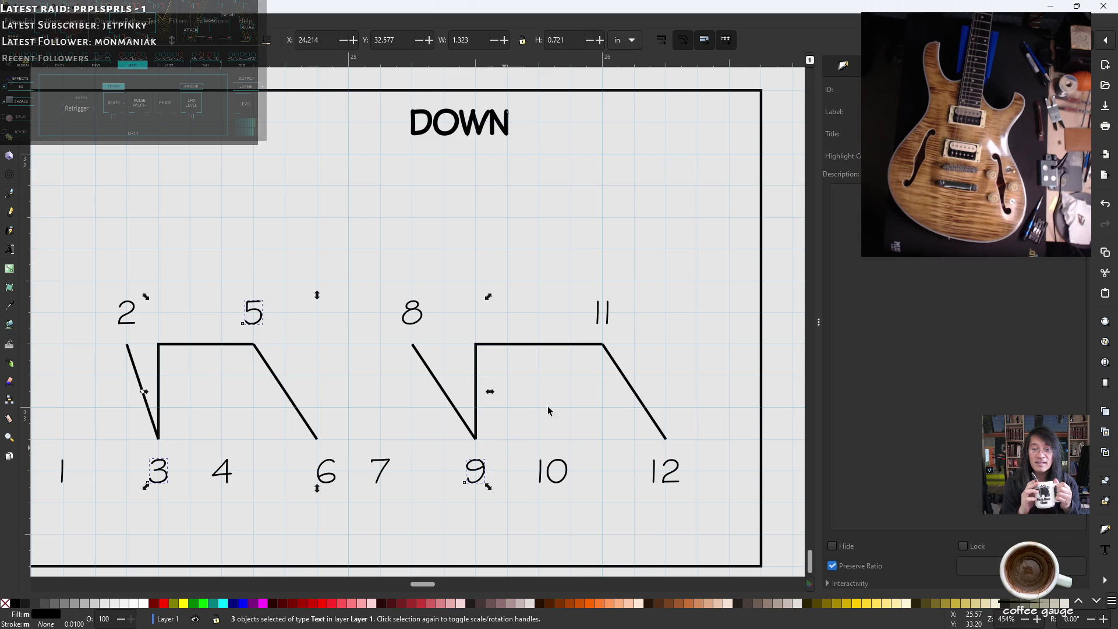
{"action": "left_click", "coordinate": [609, 322], "text": "shift"}
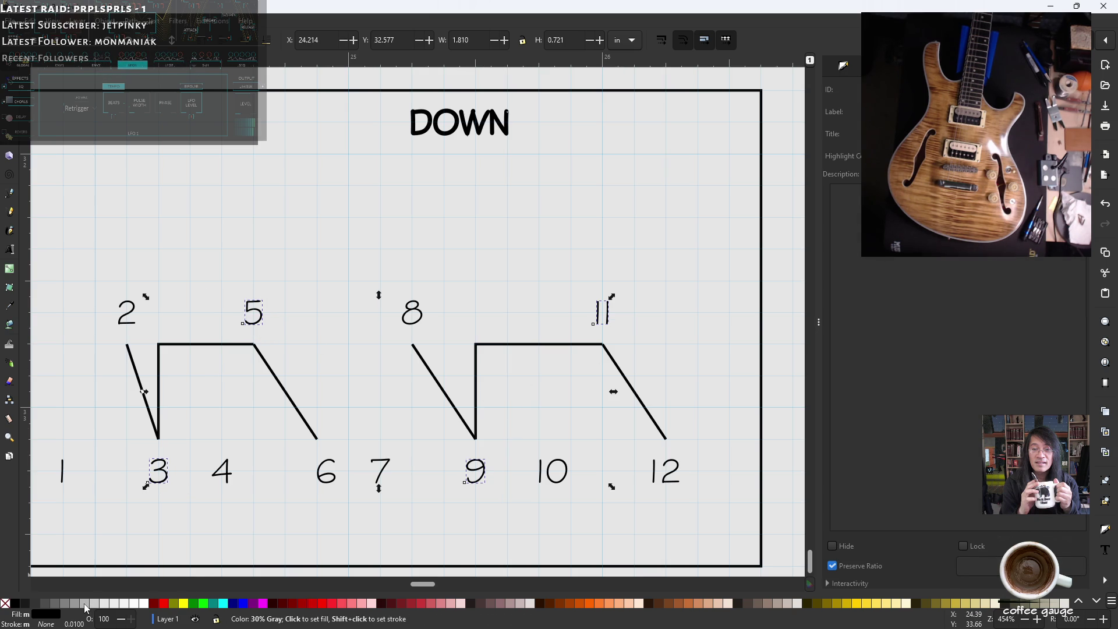
{"action": "left_click", "coordinate": [84, 604]}
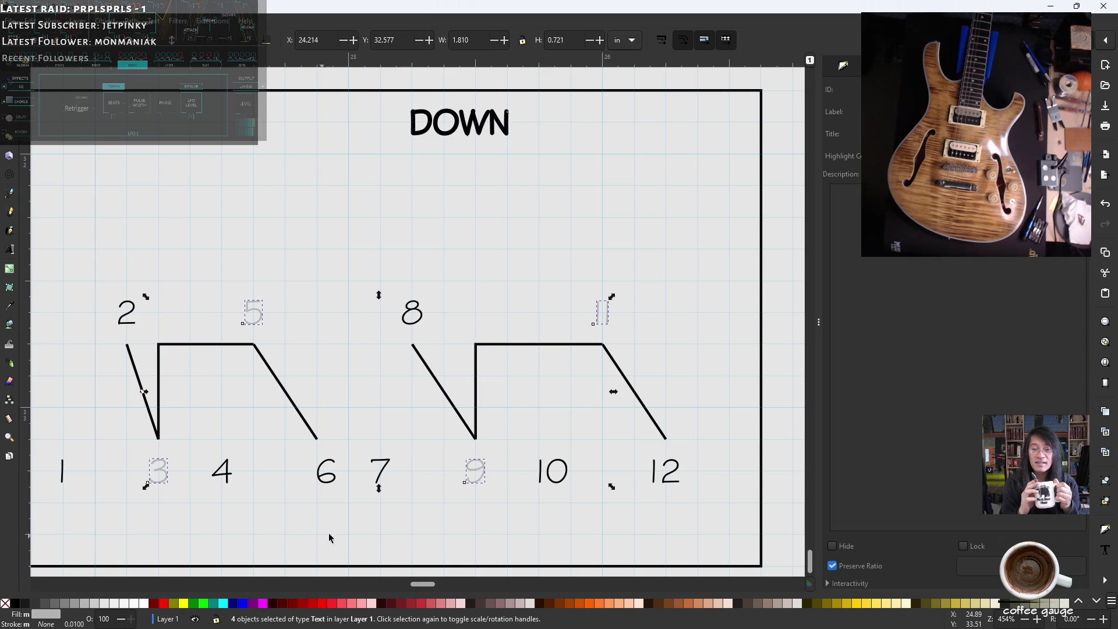
{"action": "scroll", "coordinate": [400, 519], "scroll_direction": "down", "scroll_amount": 2, "text": "ctrl"}
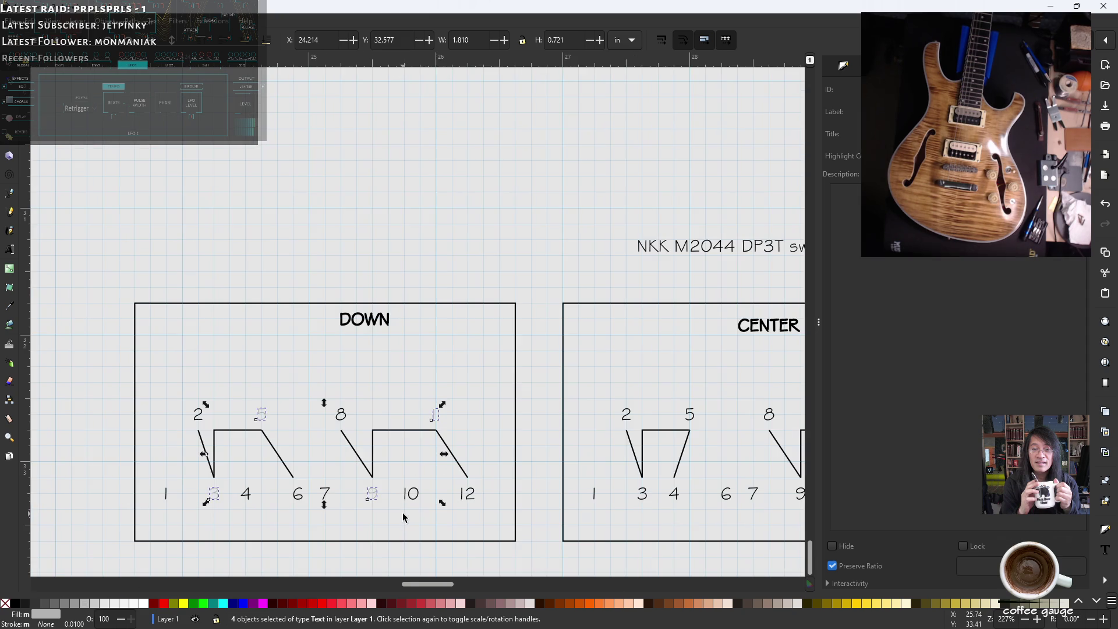
{"action": "scroll", "coordinate": [405, 518], "scroll_direction": "right", "scroll_amount": 4}
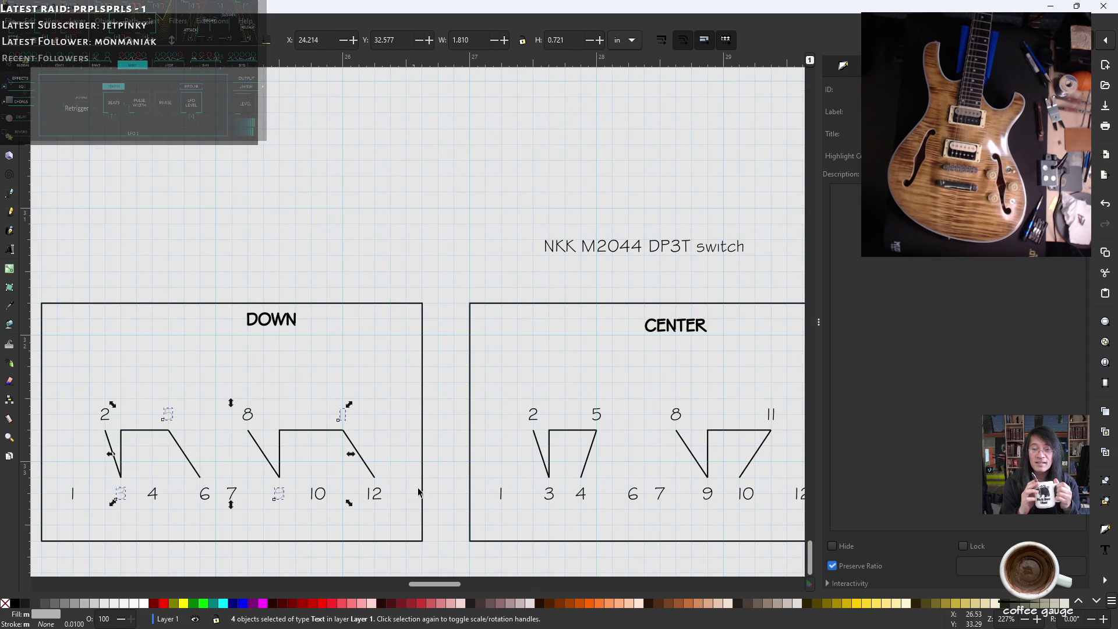
- Grey out pin labels 3, 5, 9 and 11 in the CENTER chart
{"action": "left_click", "coordinate": [549, 494]}
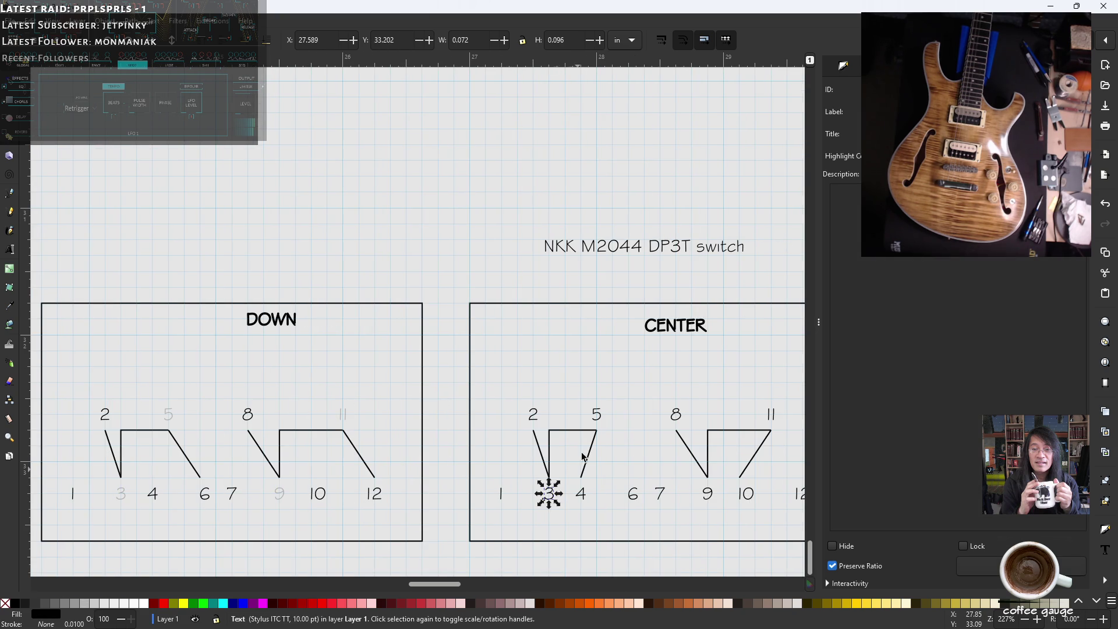
{"action": "left_click", "coordinate": [599, 420], "text": "shift"}
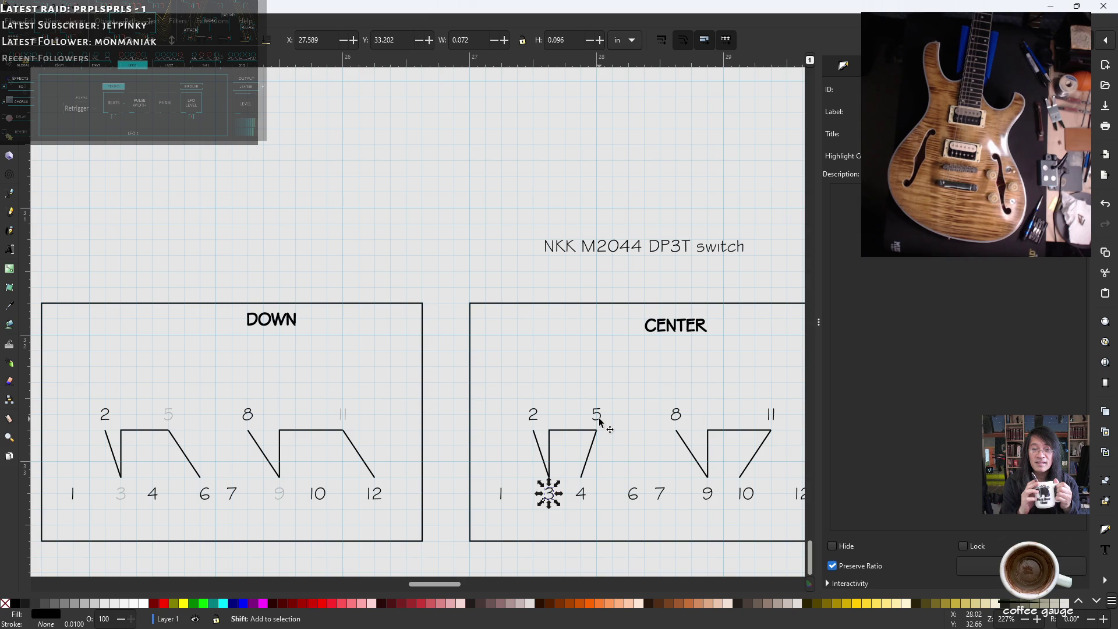
{"action": "left_click", "coordinate": [707, 495], "text": "shift"}
{"action": "left_click", "coordinate": [773, 417], "text": "shift"}
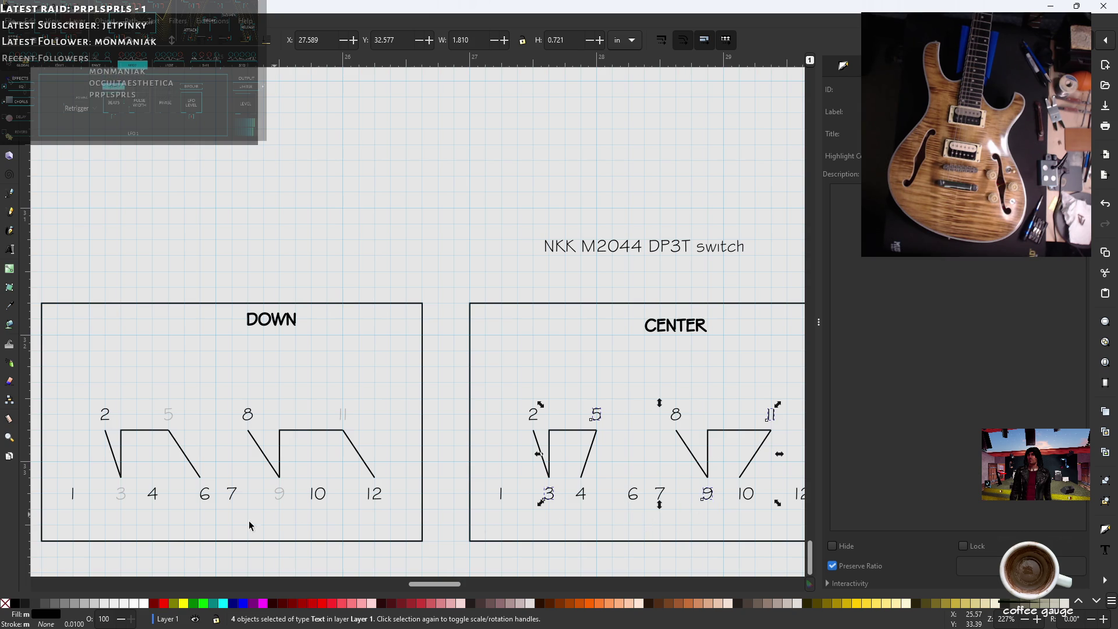
{"action": "left_click", "coordinate": [87, 606]}
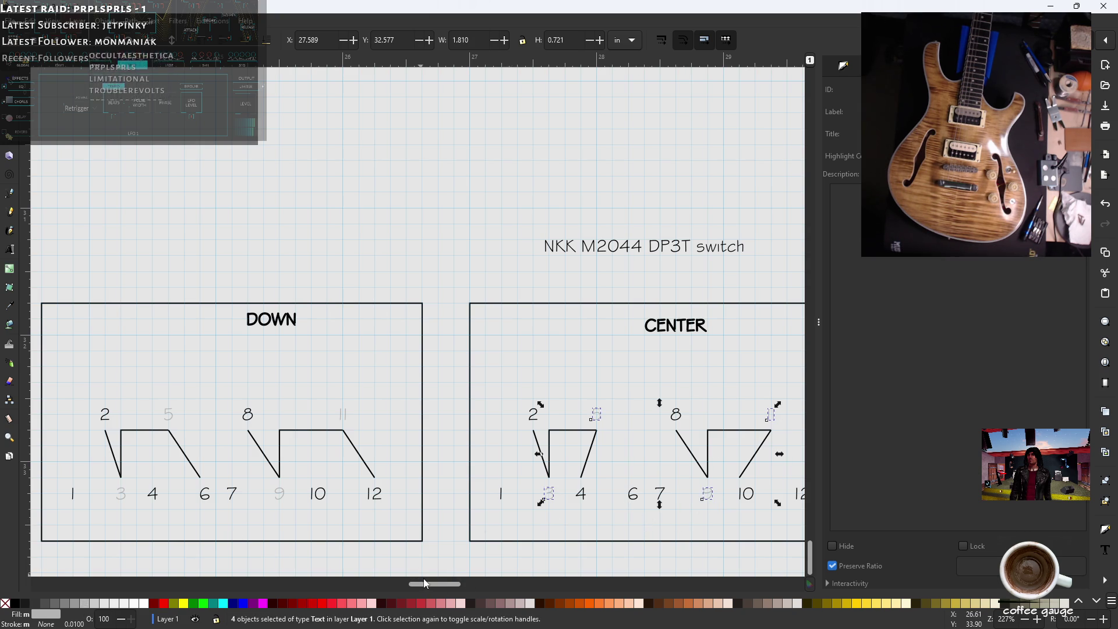
{"action": "left_click_drag", "start_coordinate": [424, 585], "coordinate": [472, 585]}
- Grey out pin labels 3, 5, 9 and 11 in the UP chart
{"action": "left_click", "coordinate": [336, 495]}
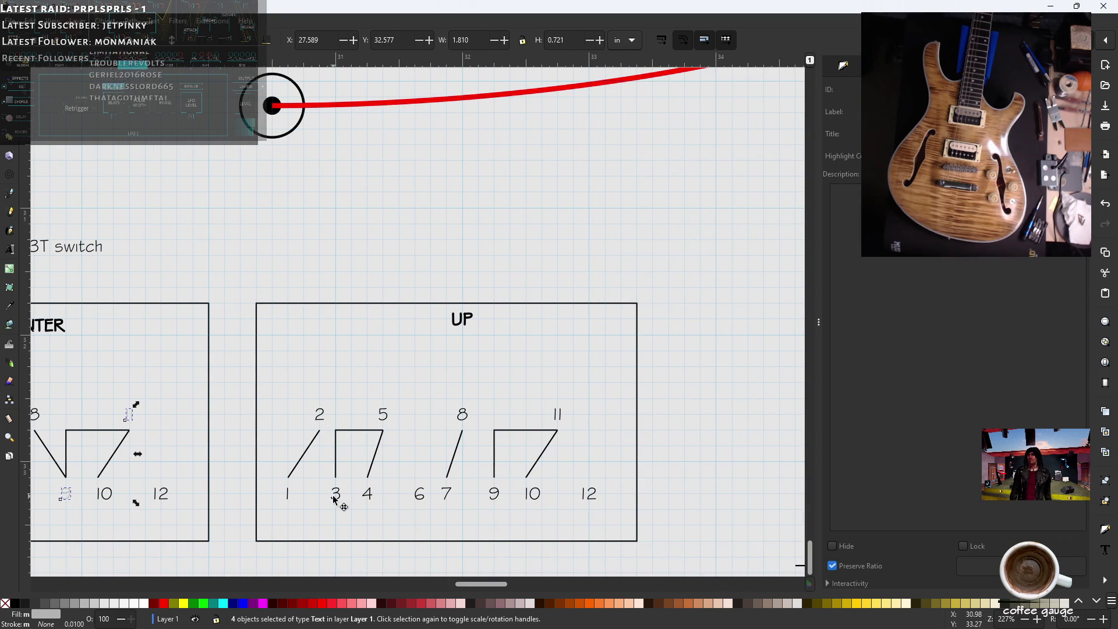
{"action": "left_click", "coordinate": [385, 416]}
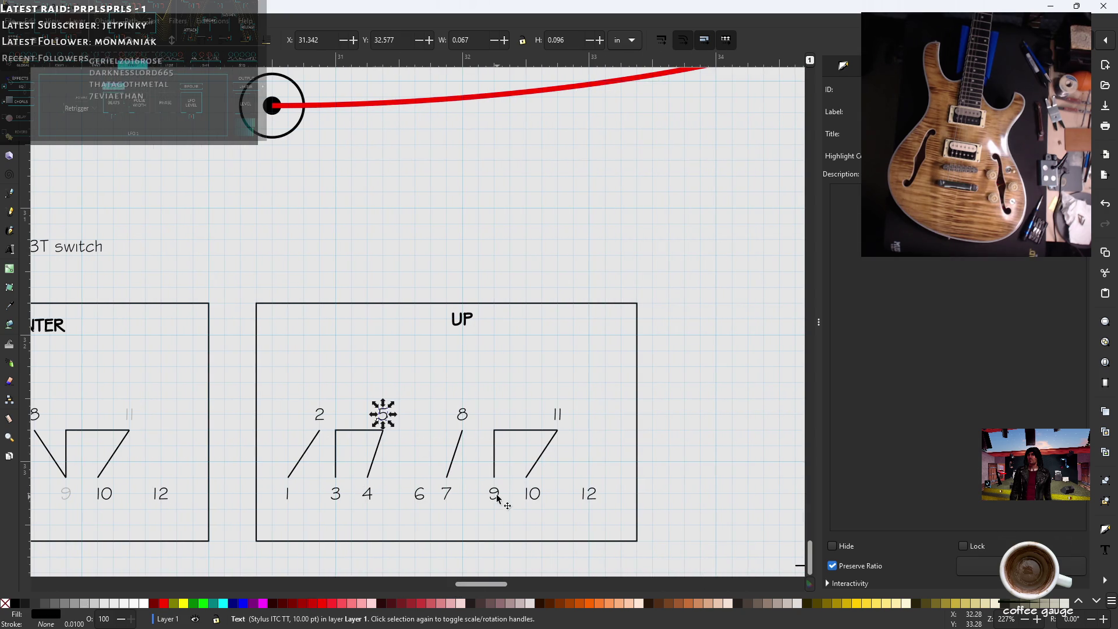
{"action": "left_click", "coordinate": [496, 495]}
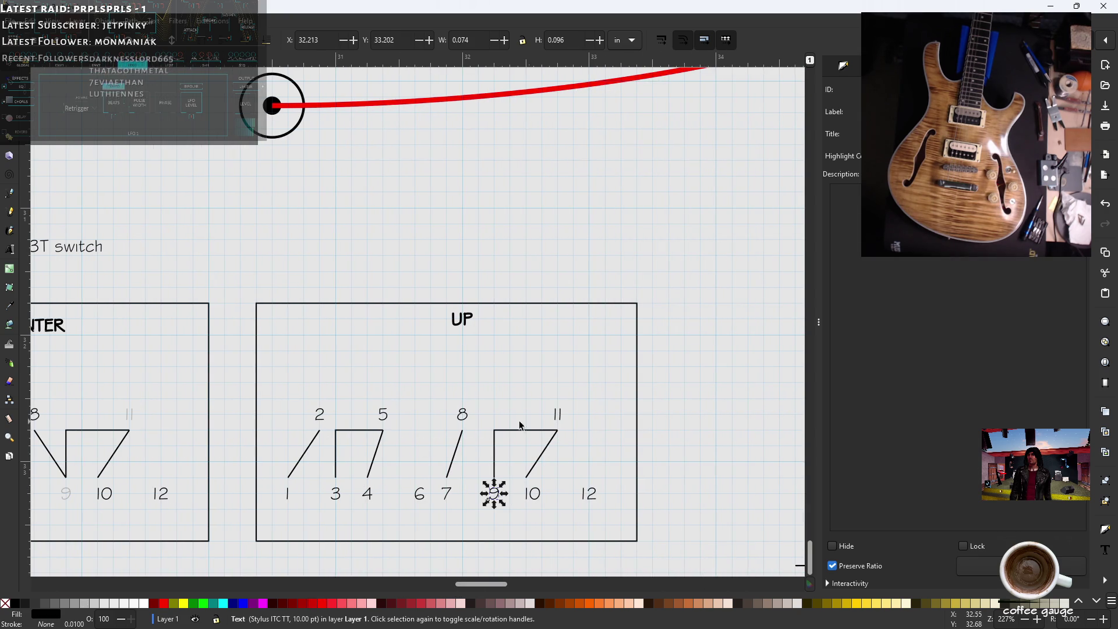
{"action": "left_click", "coordinate": [336, 495]}
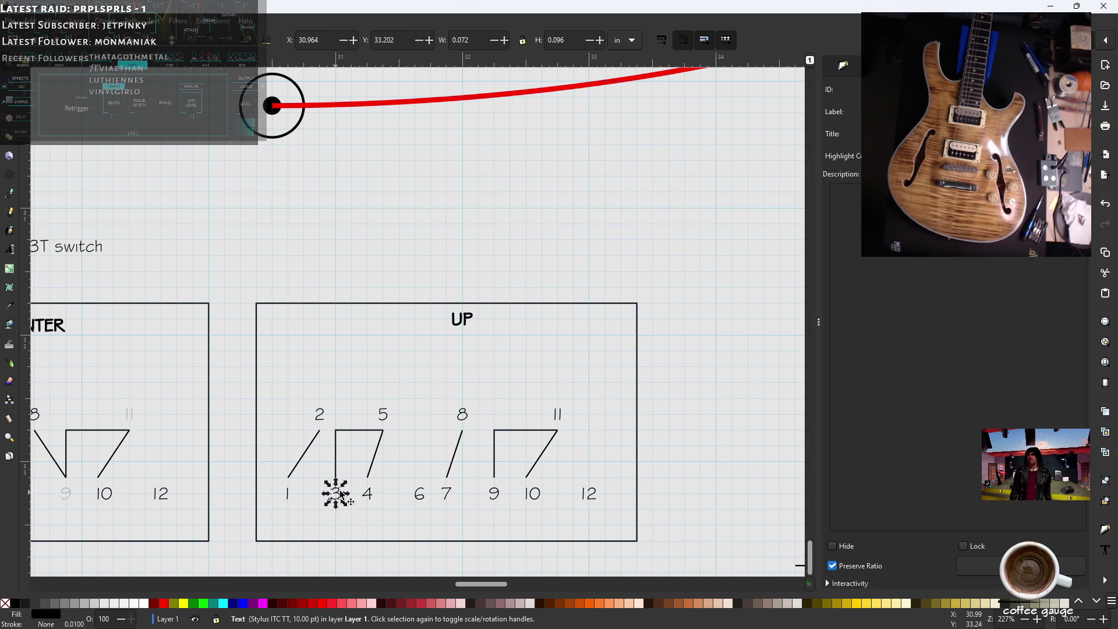
{"action": "left_click", "coordinate": [383, 414], "text": "shift"}
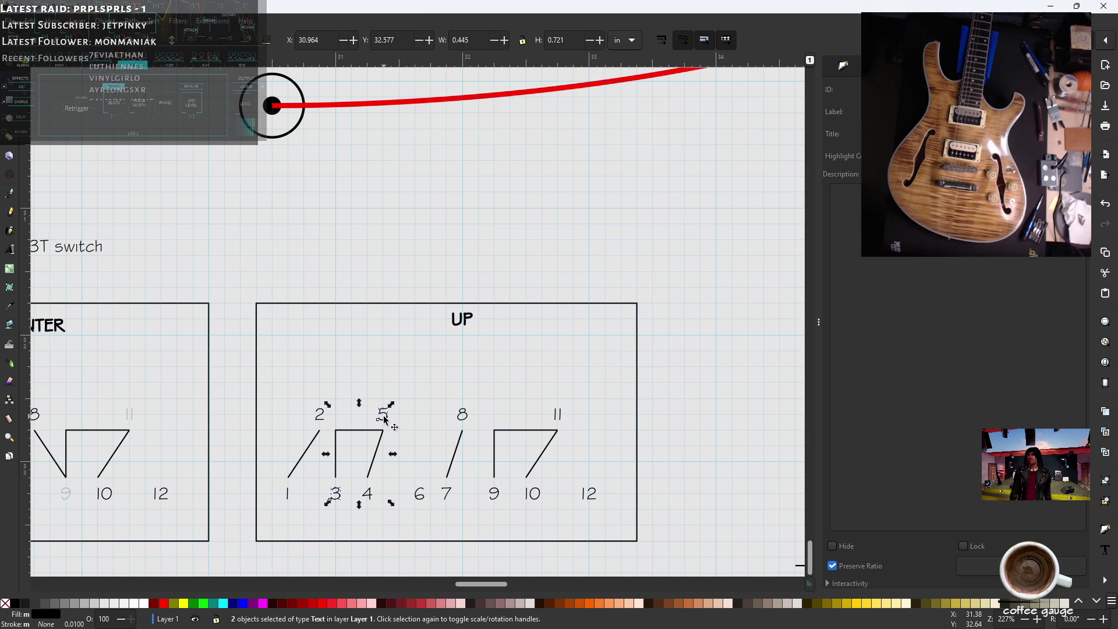
{"action": "left_click", "coordinate": [493, 494], "text": "shift"}
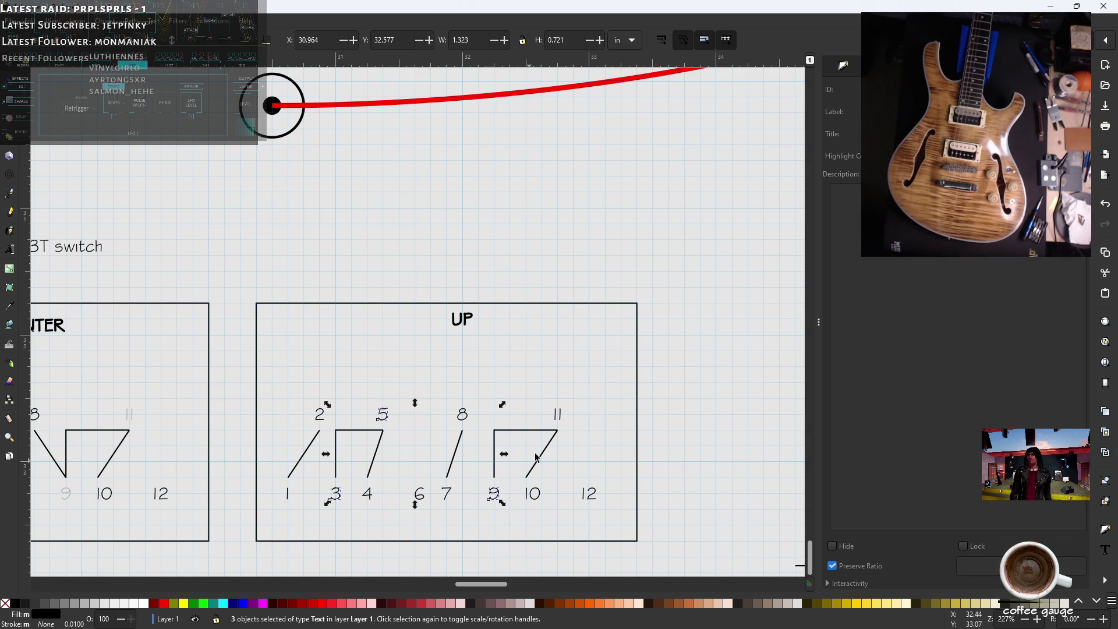
{"action": "left_click", "coordinate": [558, 416], "text": "shift"}
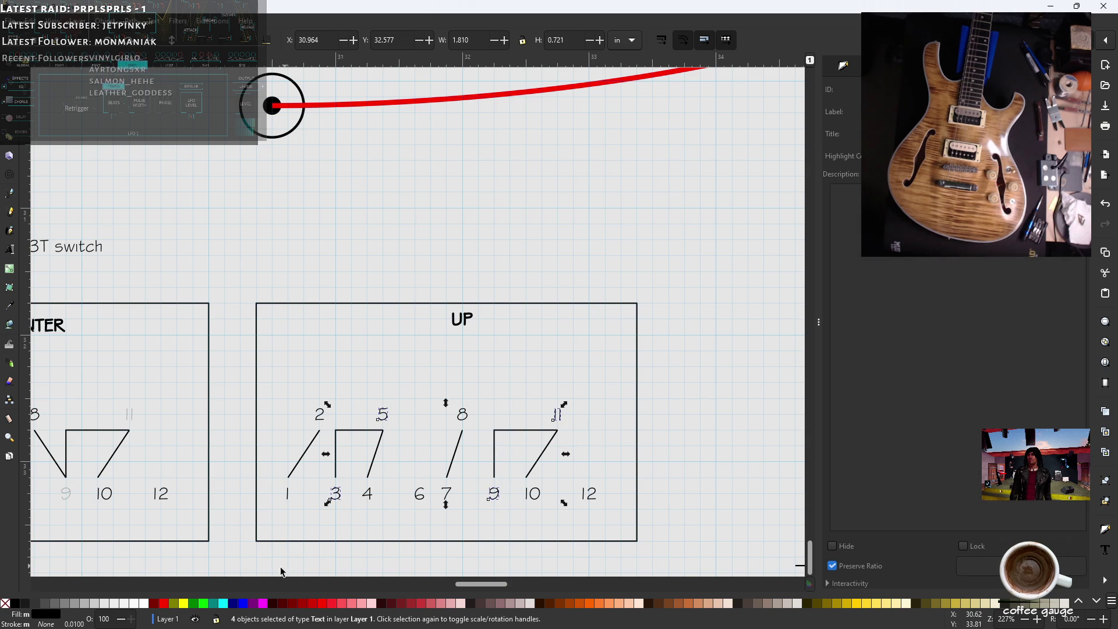
{"action": "left_click", "coordinate": [89, 609]}
{"action": "scroll", "coordinate": [280, 471], "scroll_direction": "down", "scroll_amount": 1, "text": "ctrl"}
{"action": "scroll", "coordinate": [279, 470], "scroll_direction": "left", "scroll_amount": 2}
{"action": "scroll", "coordinate": [280, 471], "scroll_direction": "left", "scroll_amount": 6}
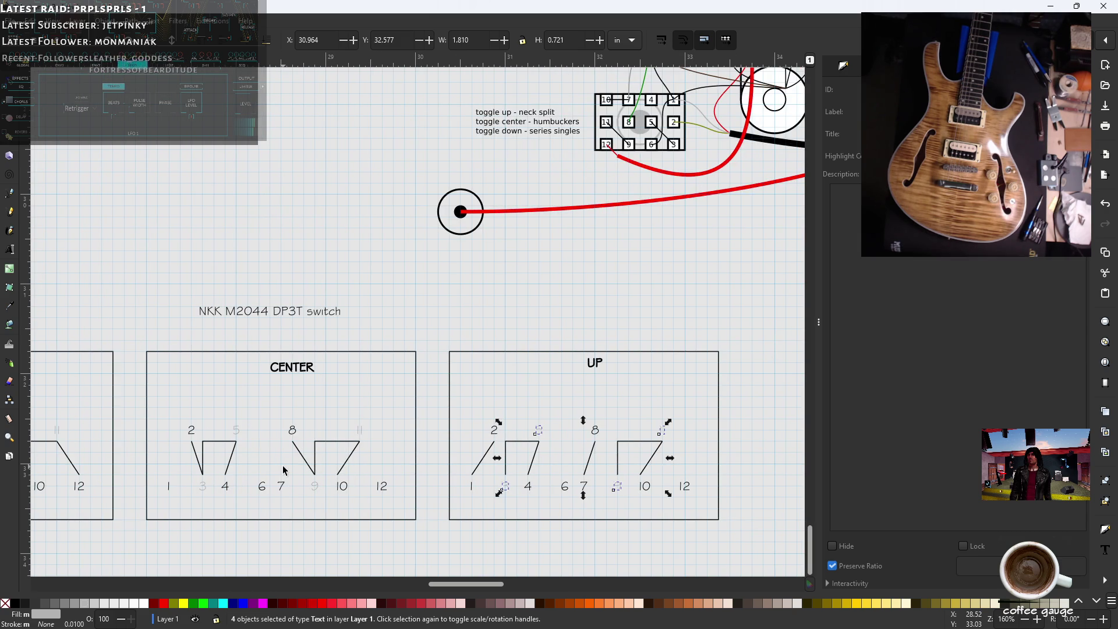
{"action": "left_click_drag", "start_coordinate": [470, 585], "coordinate": [433, 586]}
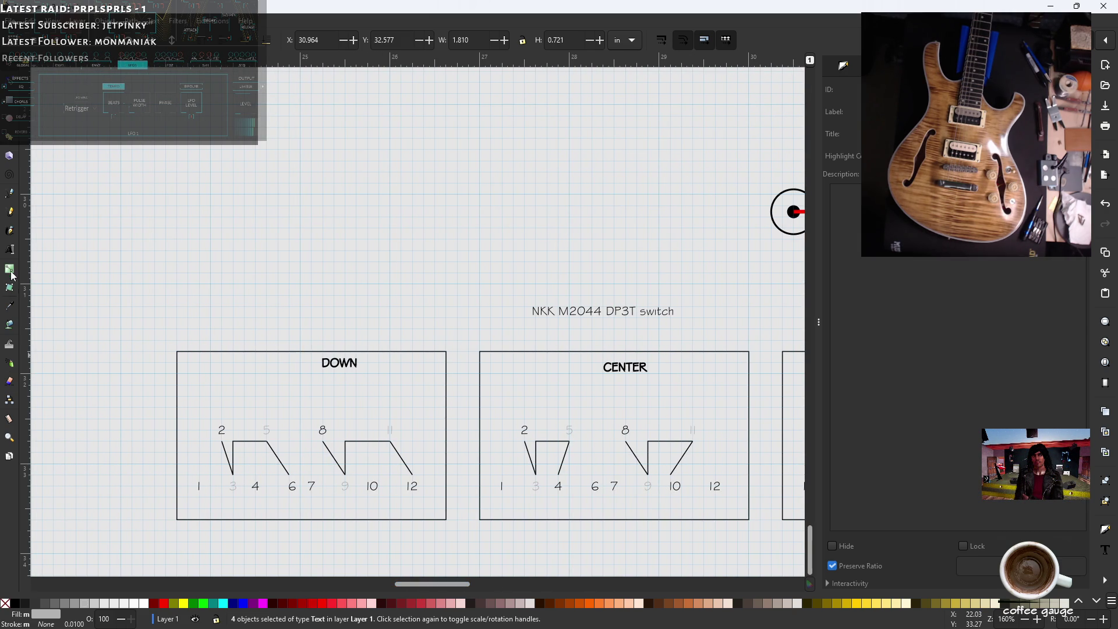
{"action": "left_click", "coordinate": [10, 250]}
{"action": "scroll", "coordinate": [127, 434], "scroll_direction": "up", "scroll_amount": 2, "text": "ctrl"}
{"action": "scroll", "coordinate": [131, 436], "scroll_direction": "up", "scroll_amount": 1, "text": "ctrl"}
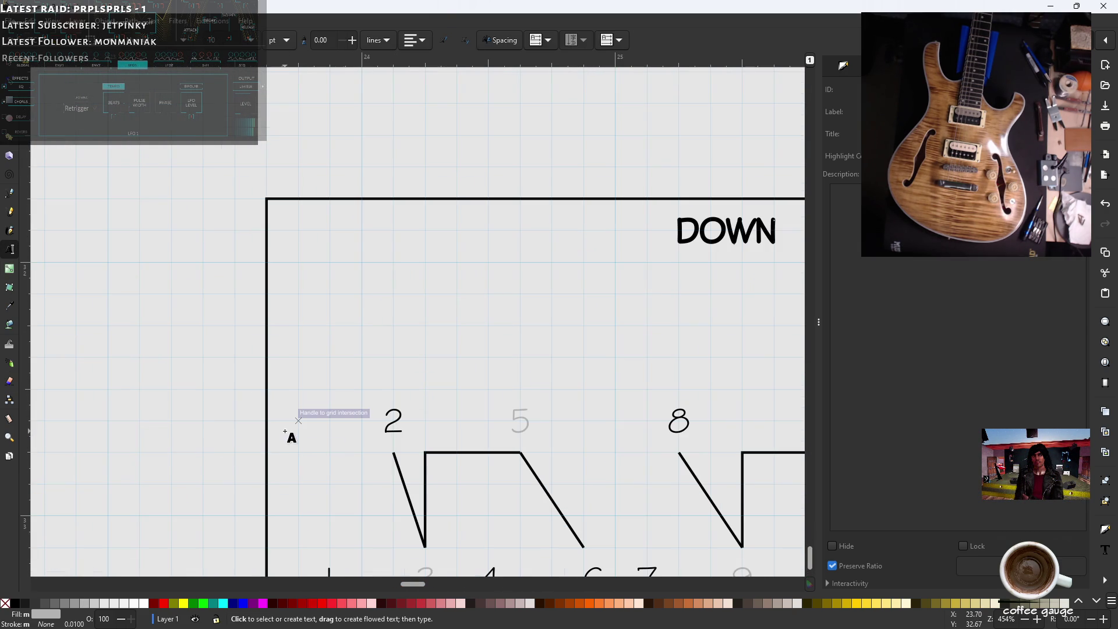
- Add a black, unstroked 'in >' label aligned with the DOWN chart's top pin row
{"action": "left_click", "coordinate": [294, 428]}
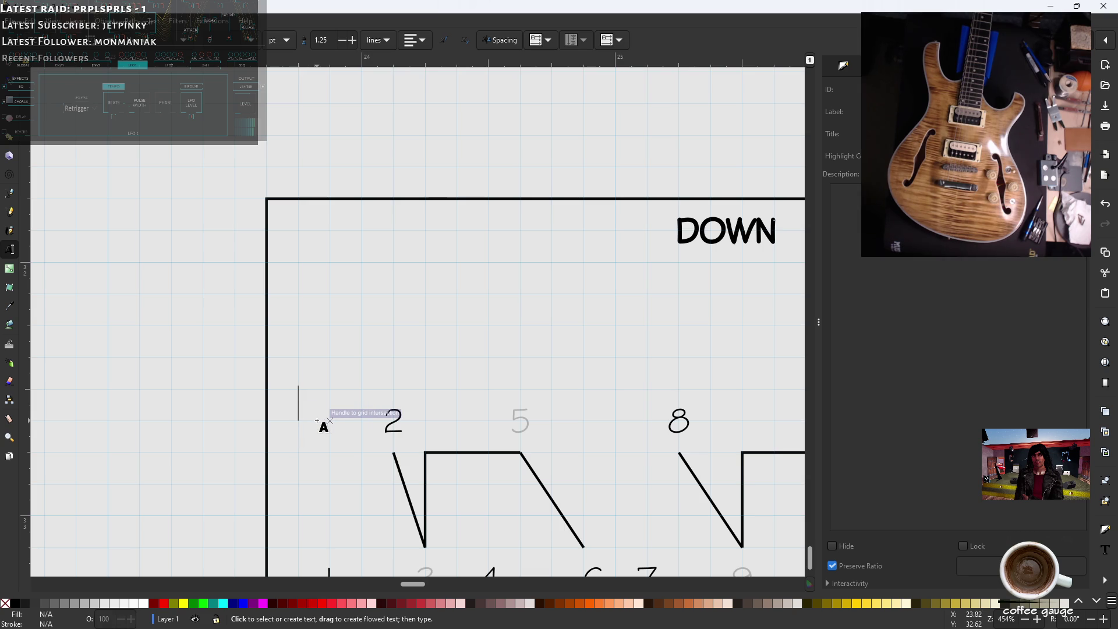
{"action": "type", "text": "In"}
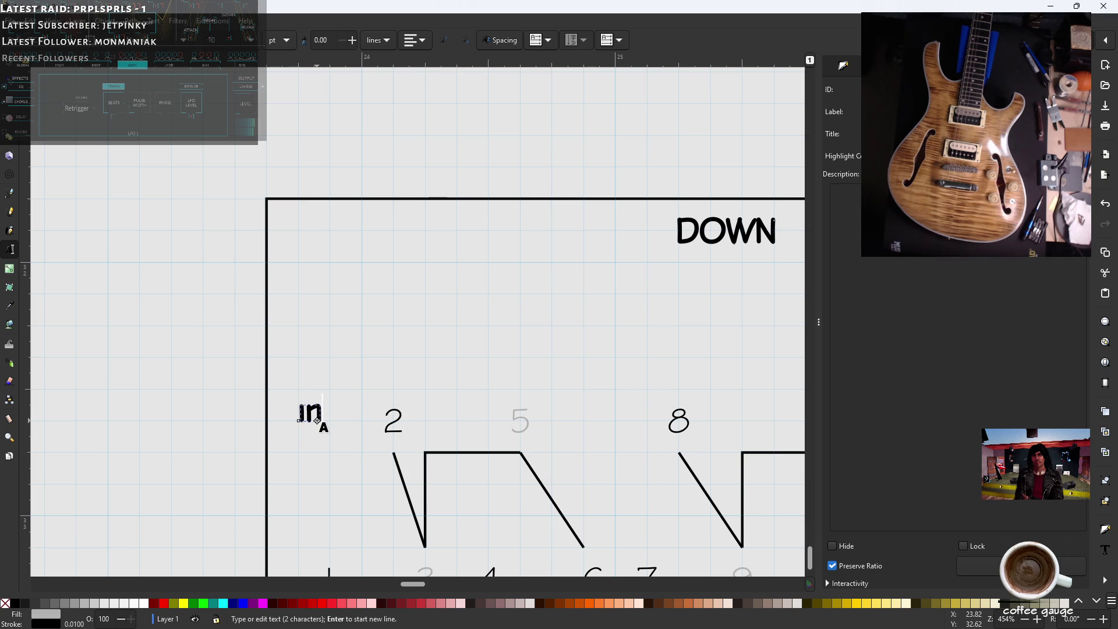
{"action": "type", "text": " >"}
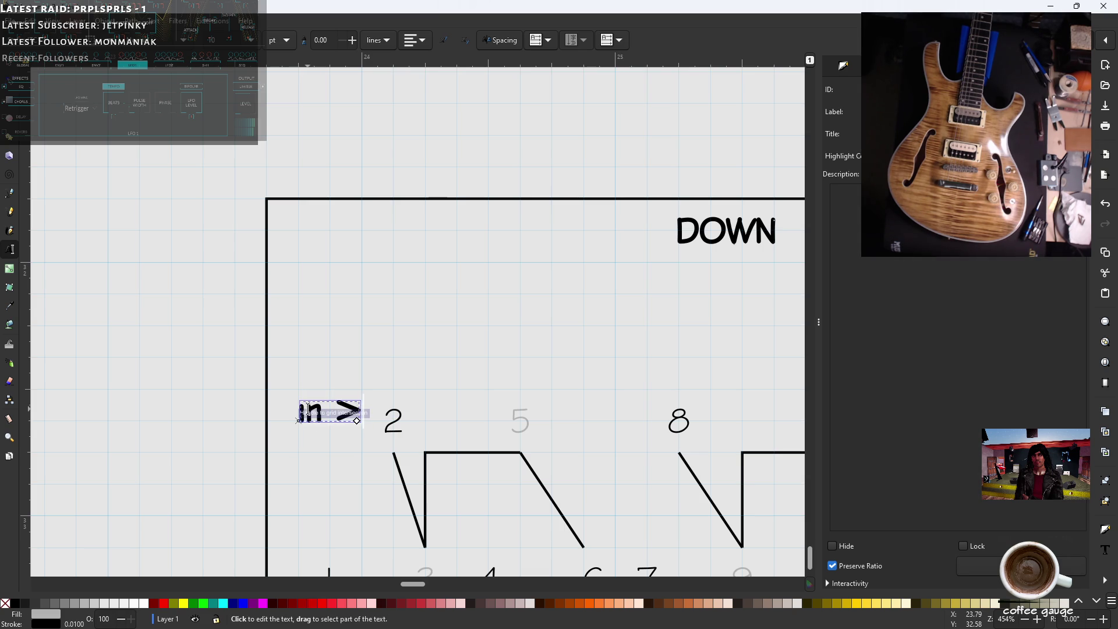
{"action": "left_click", "coordinate": [6, 605]}
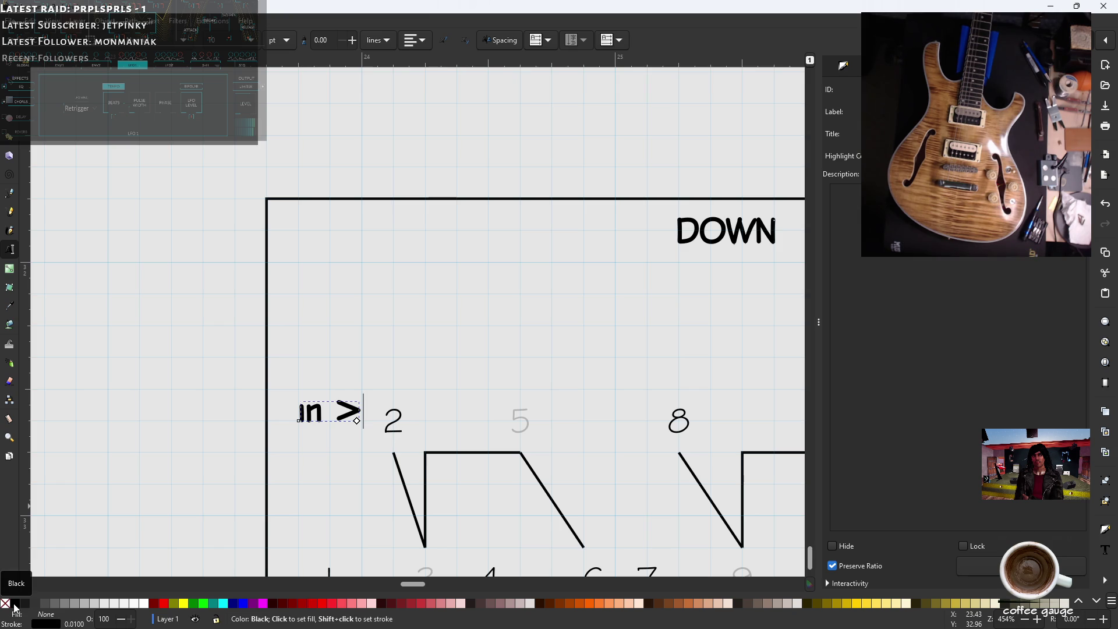
{"action": "left_click", "coordinate": [6, 603], "text": "shift"}
{"action": "left_click", "coordinate": [15, 604]}
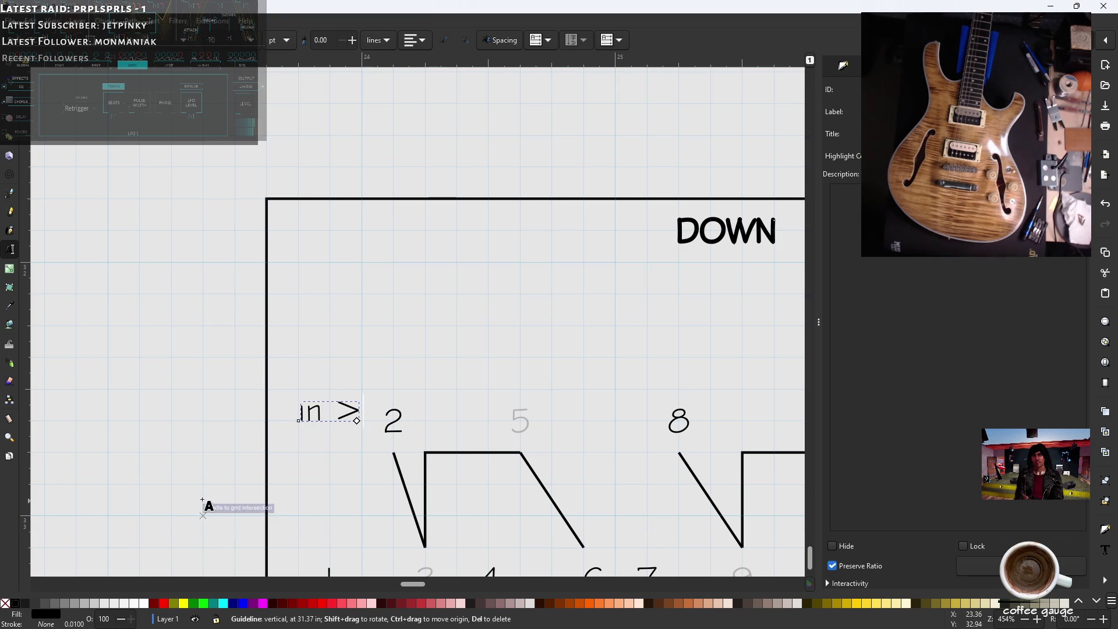
{"action": "scroll", "coordinate": [203, 508], "scroll_direction": "down", "scroll_amount": 5}
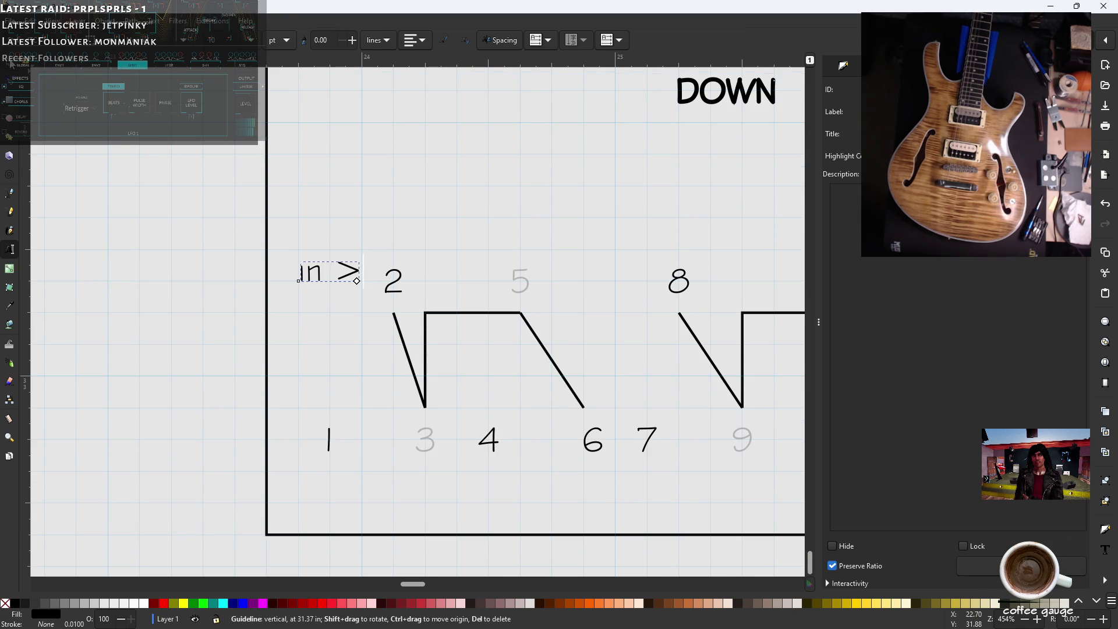
{"action": "left_click", "coordinate": [14, 65]}
{"action": "mouse_move", "coordinate": [309, 275]}
{"action": "left_mouse_down"}
{"action": "mouse_move", "coordinate": [202, 299]}
{"action": "mouse_move", "coordinate": [201, 322]}
{"action": "mouse_move", "coordinate": [202, 296]}
{"action": "left_mouse_up"}
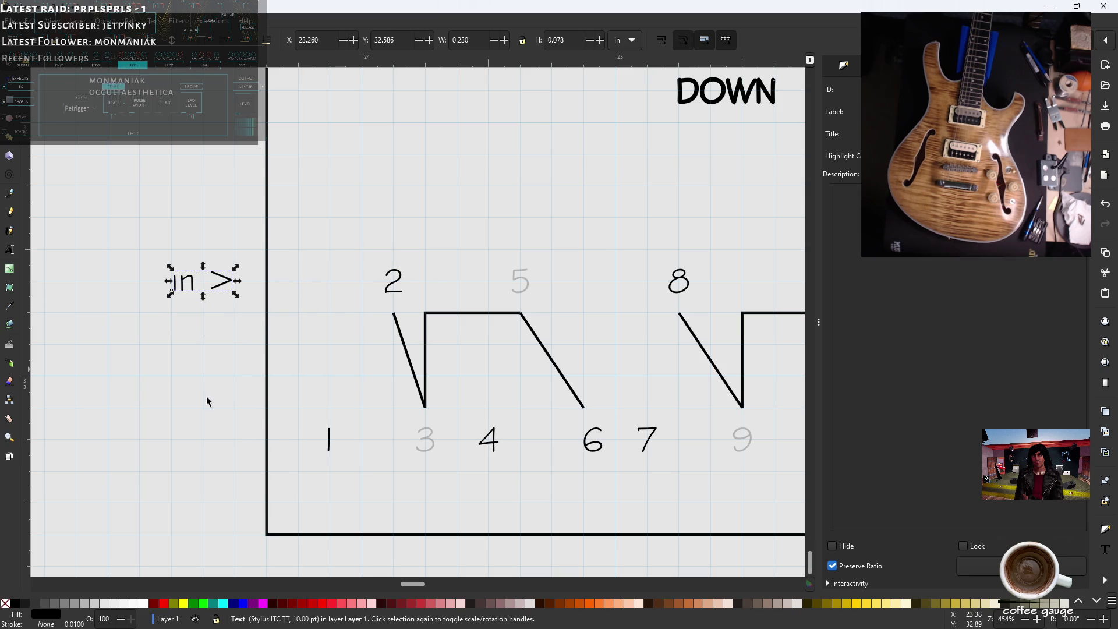
- Copy the label, change it to 'out >', and place it beside the bottom pin row
{"action": "key", "text": "ctrl+c"}
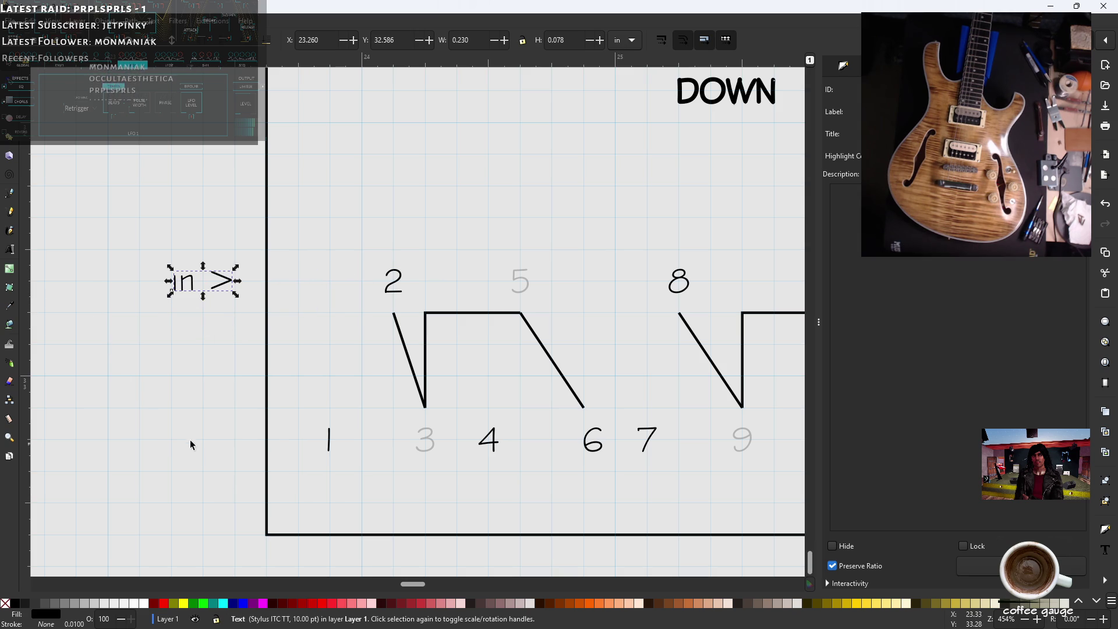
{"action": "key", "text": "ctrl+v"}
{"action": "left_click", "coordinate": [9, 249]}
{"action": "double_click", "coordinate": [192, 439]}
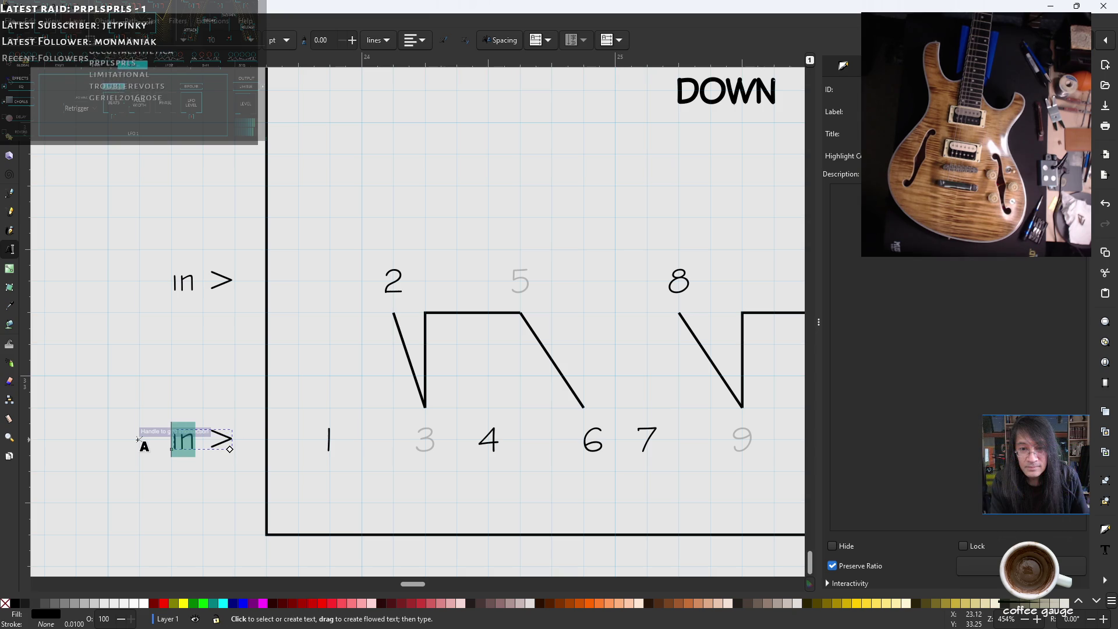
{"action": "type", "text": "out"}
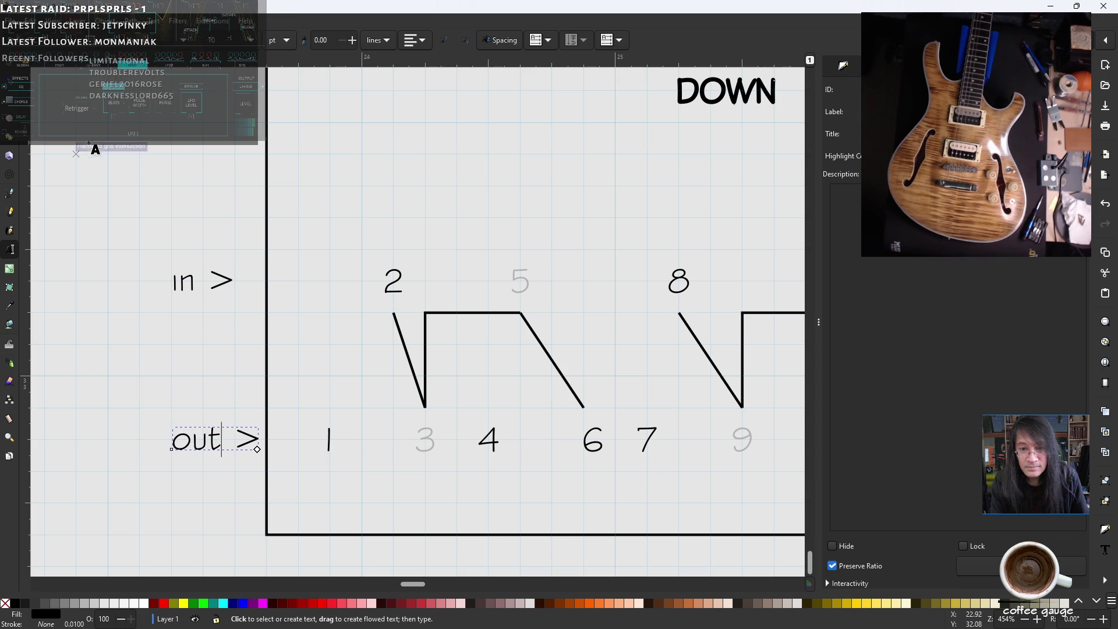
{"action": "left_click", "coordinate": [14, 65]}
{"action": "left_click_drag", "start_coordinate": [210, 445], "coordinate": [178, 450]}
{"action": "left_click", "coordinate": [187, 379]}
{"action": "scroll", "coordinate": [187, 379], "scroll_direction": "down", "scroll_amount": 2, "text": "ctrl"}
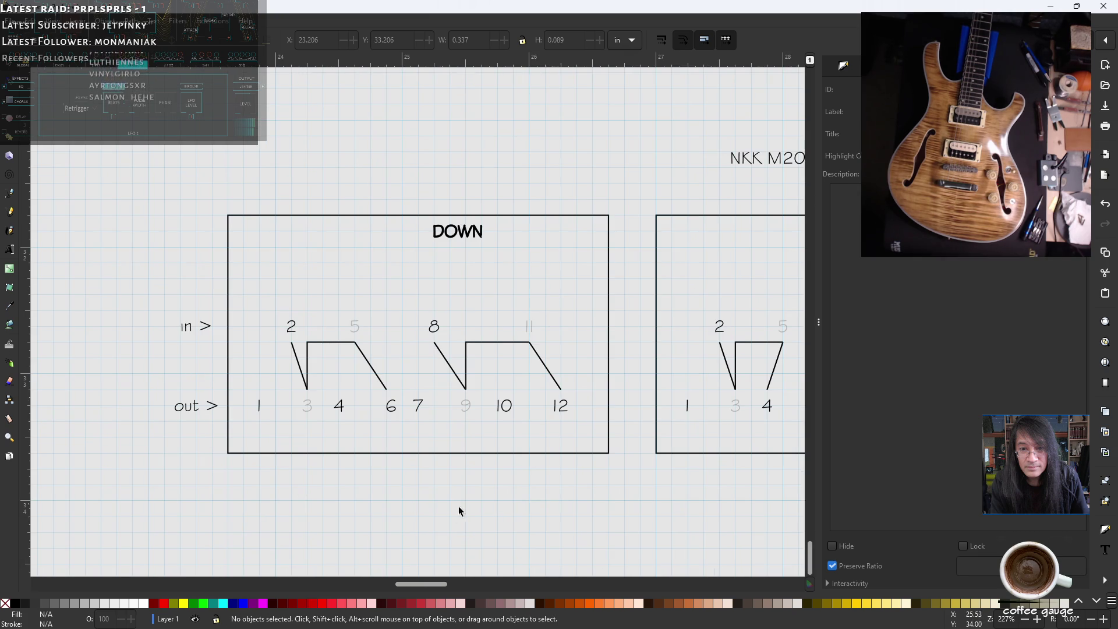
{"action": "scroll", "coordinate": [402, 494], "scroll_direction": "down", "scroll_amount": 1, "text": "ctrl"}
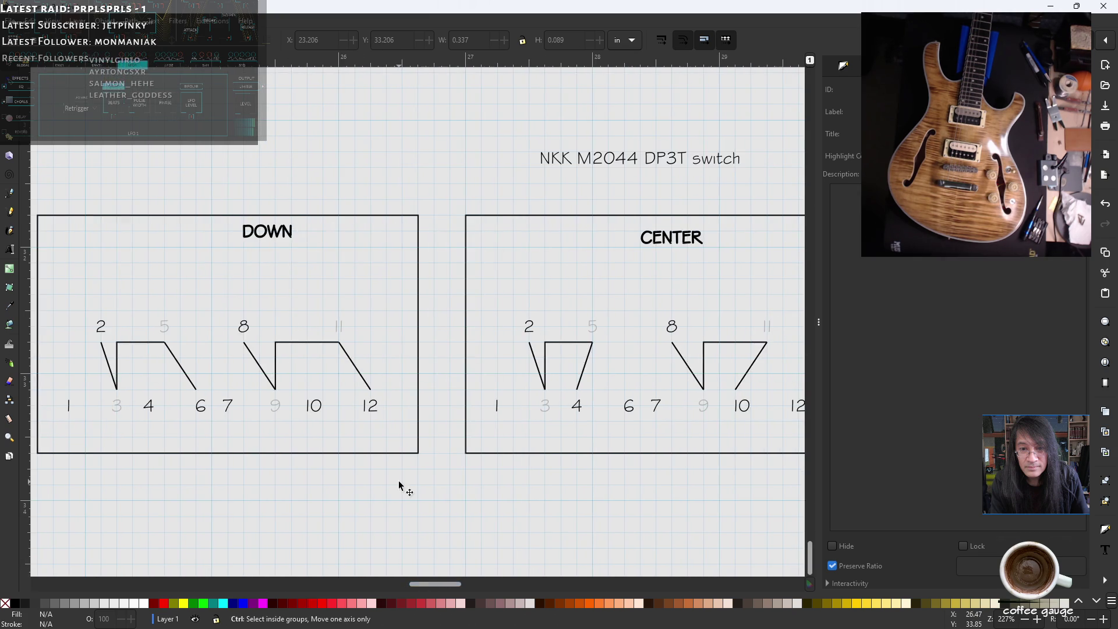
{"action": "scroll", "coordinate": [399, 483], "scroll_direction": "down", "scroll_amount": 1, "text": "ctrl"}
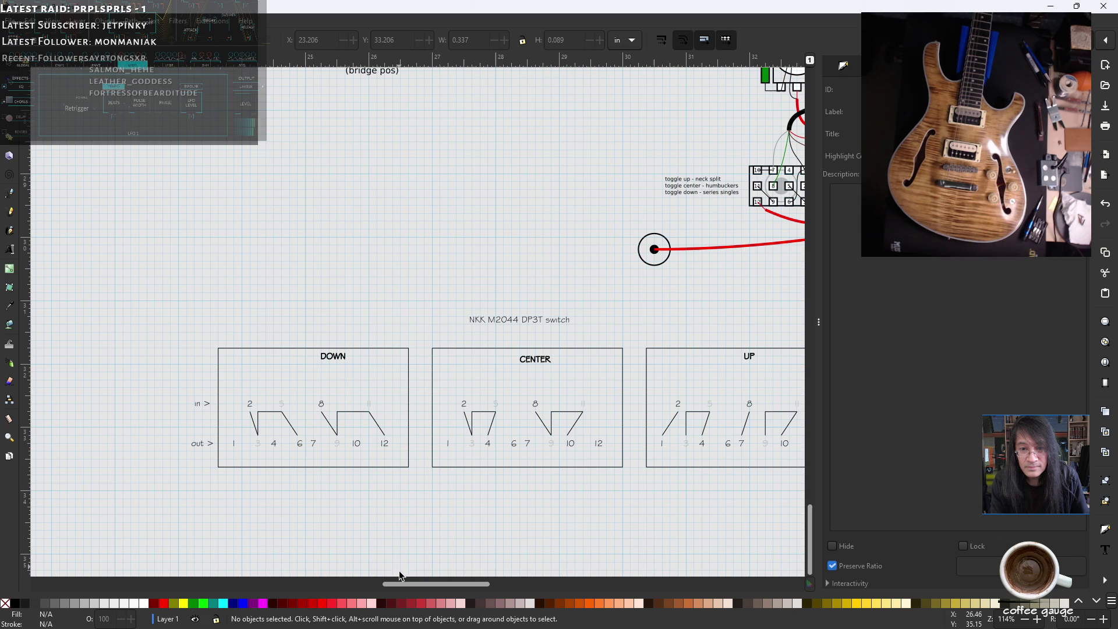
{"action": "scroll", "coordinate": [406, 584], "scroll_direction": "right", "scroll_amount": 1}
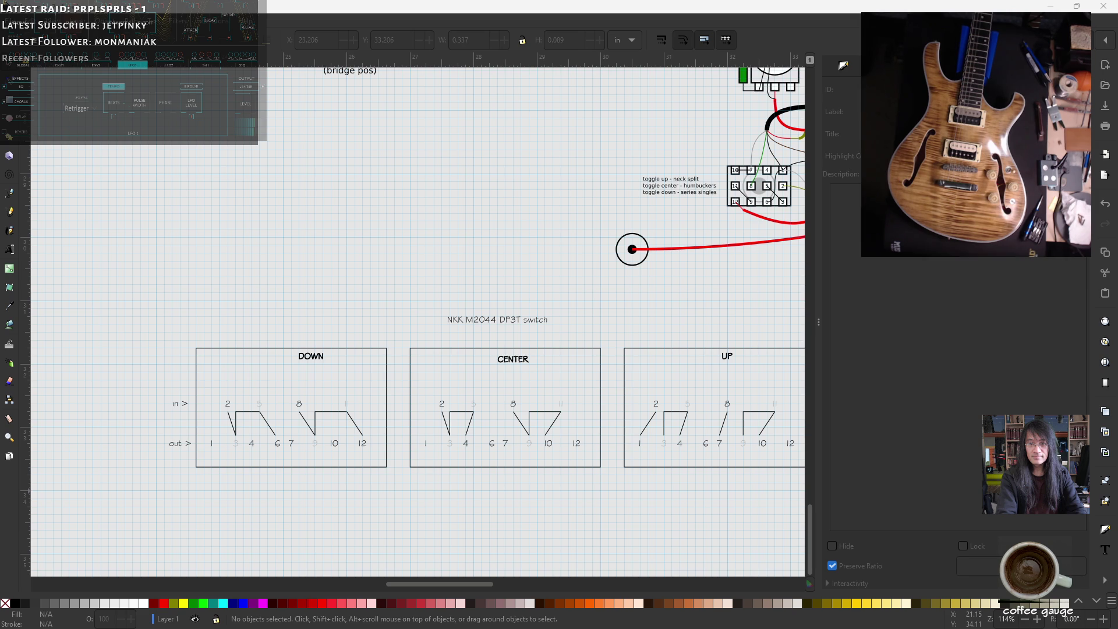
{"action": "key", "text": "alt+Tab"}
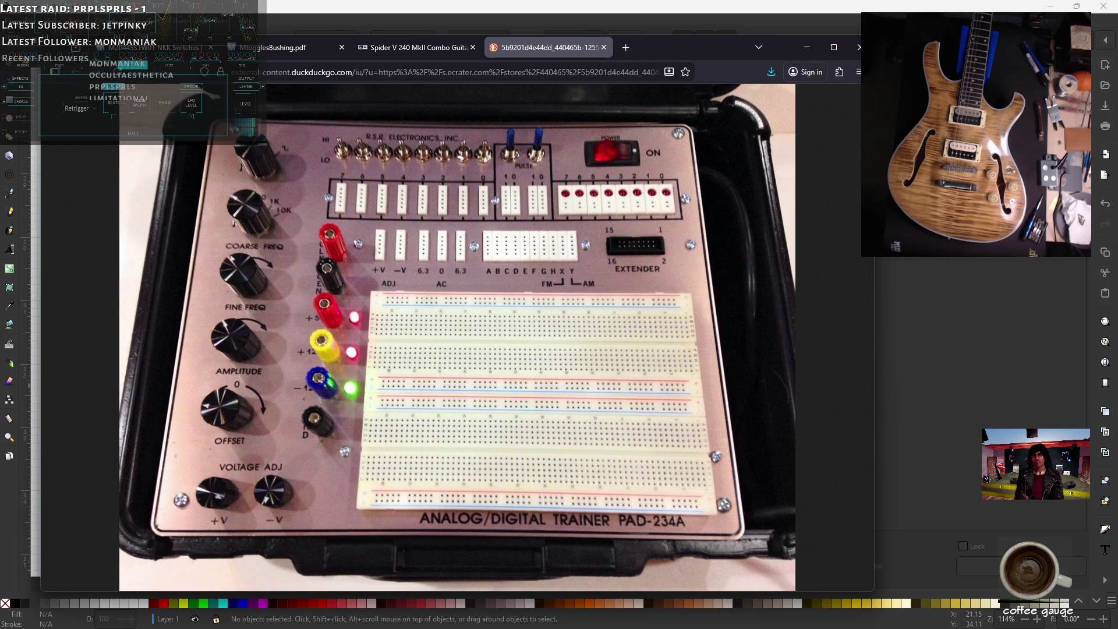
- Minimize the trainer-photo browser and the switch-chart window to reveal the Kay Value Leader drawing
{"action": "left_click", "coordinate": [807, 47]}
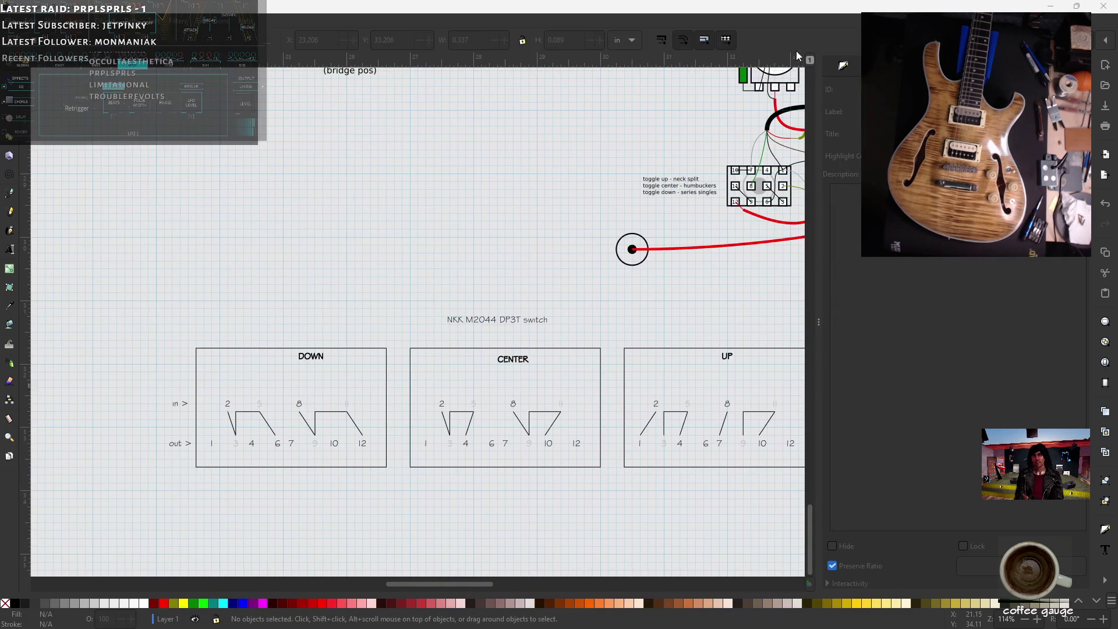
{"action": "left_click", "coordinate": [1052, 7]}
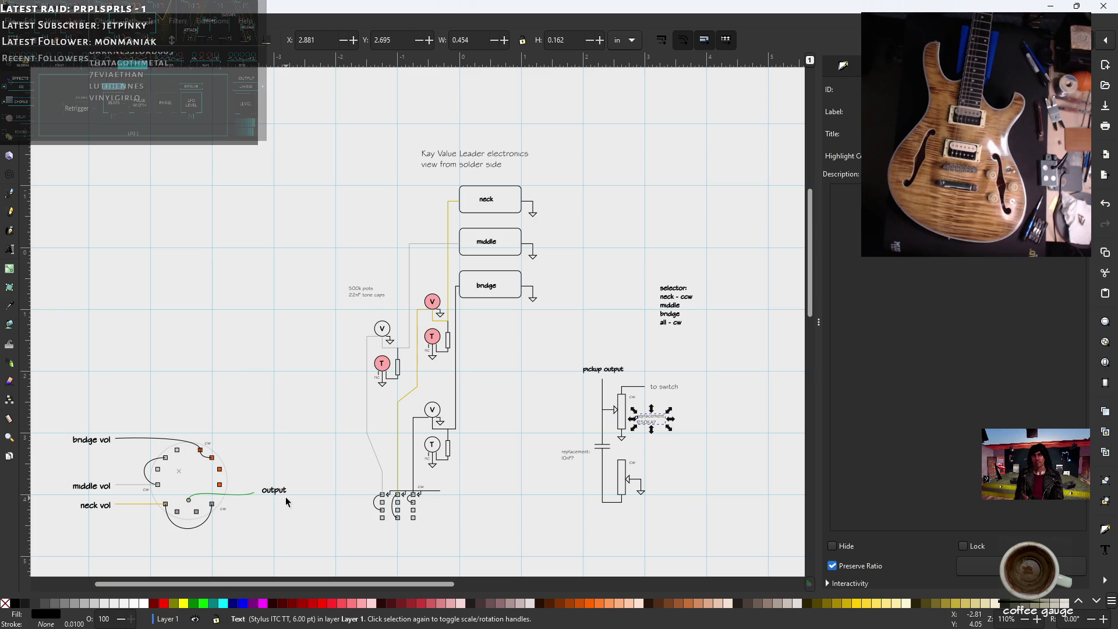
- Scroll around the Kay Value Leader pickup output circuit, then switch to the LTspice Draft2 simulation
{"action": "scroll", "coordinate": [289, 500], "scroll_direction": "down", "scroll_amount": 2}
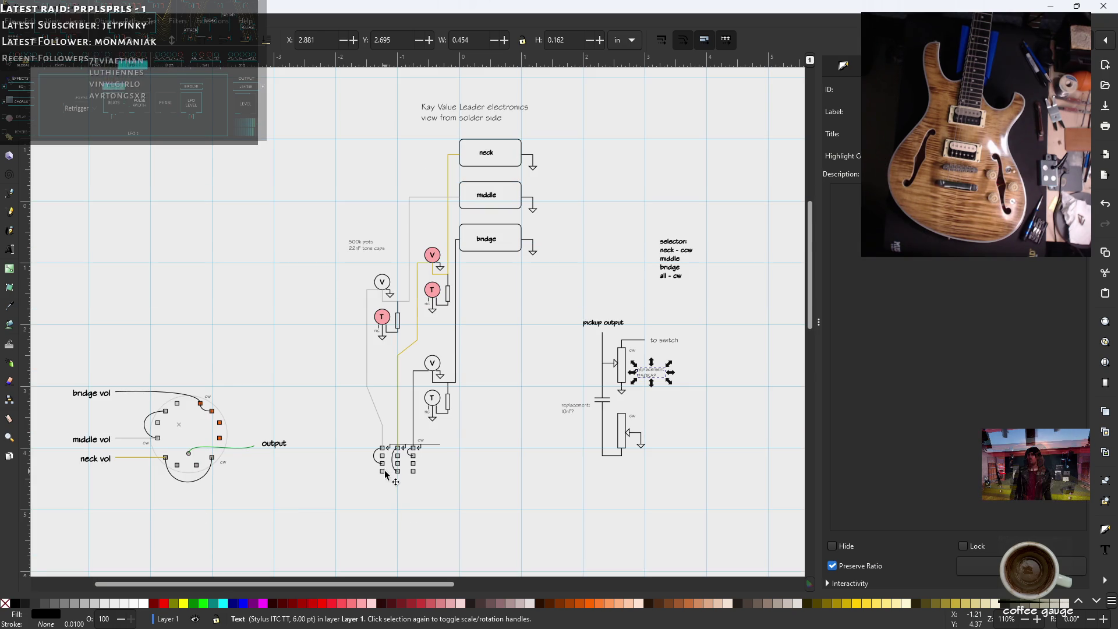
{"action": "scroll", "coordinate": [429, 459], "scroll_direction": "up", "scroll_amount": 3, "text": "ctrl"}
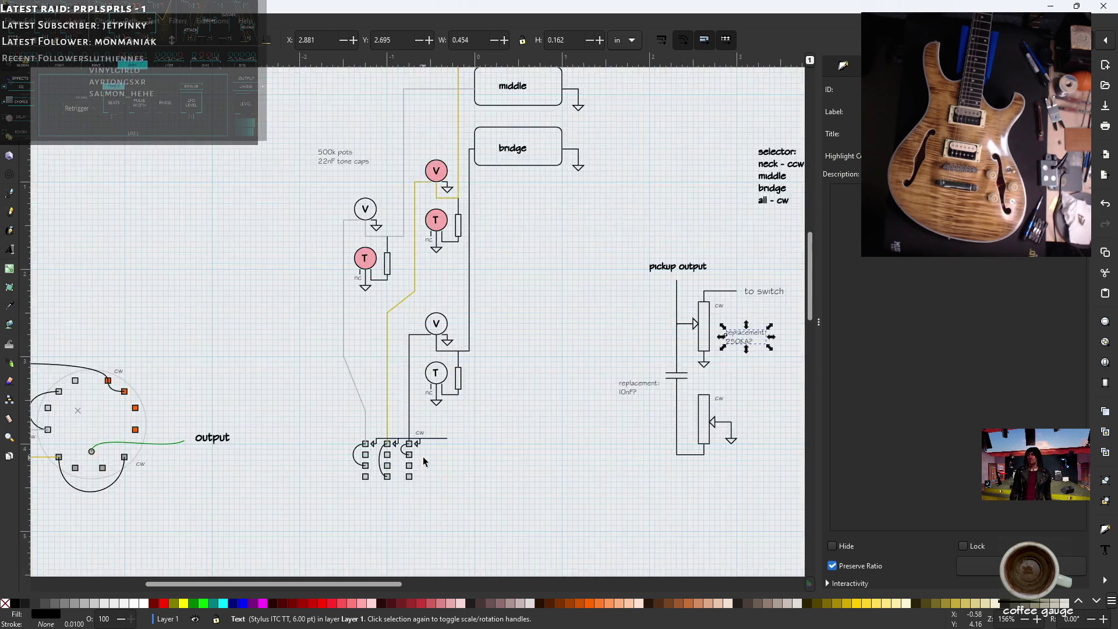
{"action": "scroll", "coordinate": [371, 452], "scroll_direction": "up", "scroll_amount": 1, "text": "ctrl"}
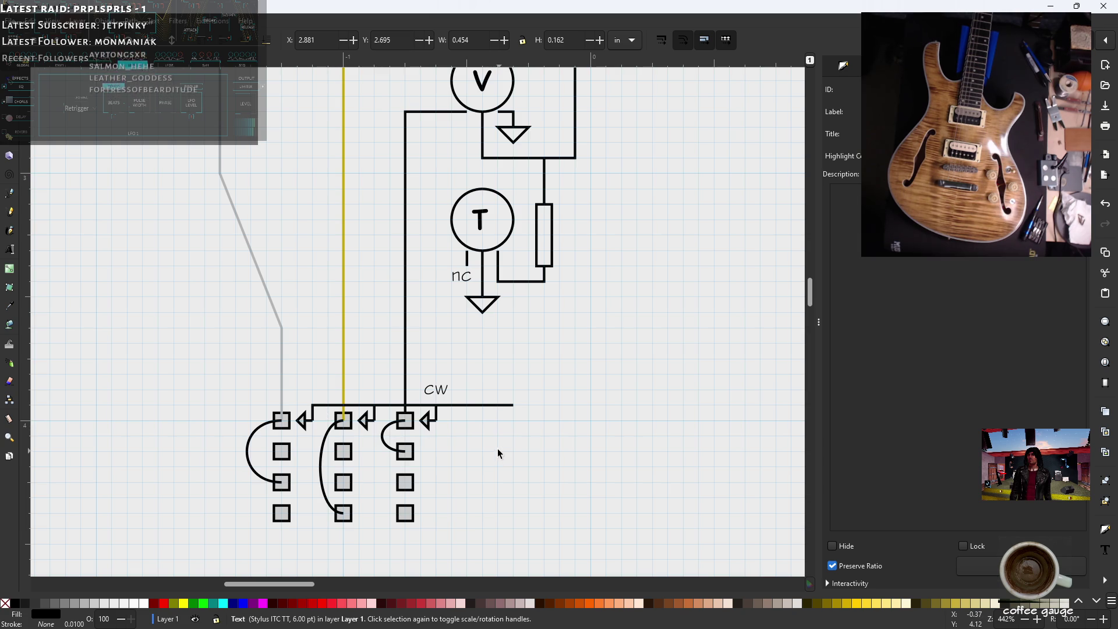
{"action": "scroll", "coordinate": [496, 448], "scroll_direction": "down", "scroll_amount": 3, "text": "ctrl"}
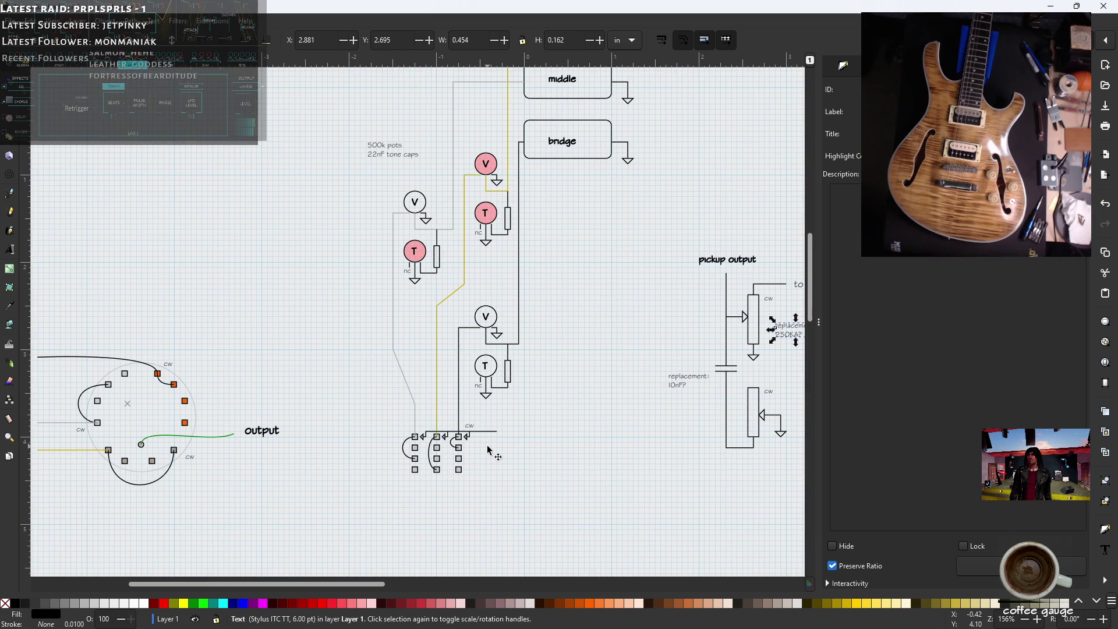
{"action": "scroll", "coordinate": [484, 445], "scroll_direction": "right", "scroll_amount": 5, "text": "shift"}
{"action": "scroll", "coordinate": [469, 446], "scroll_direction": "right", "scroll_amount": 4, "text": "shift"}
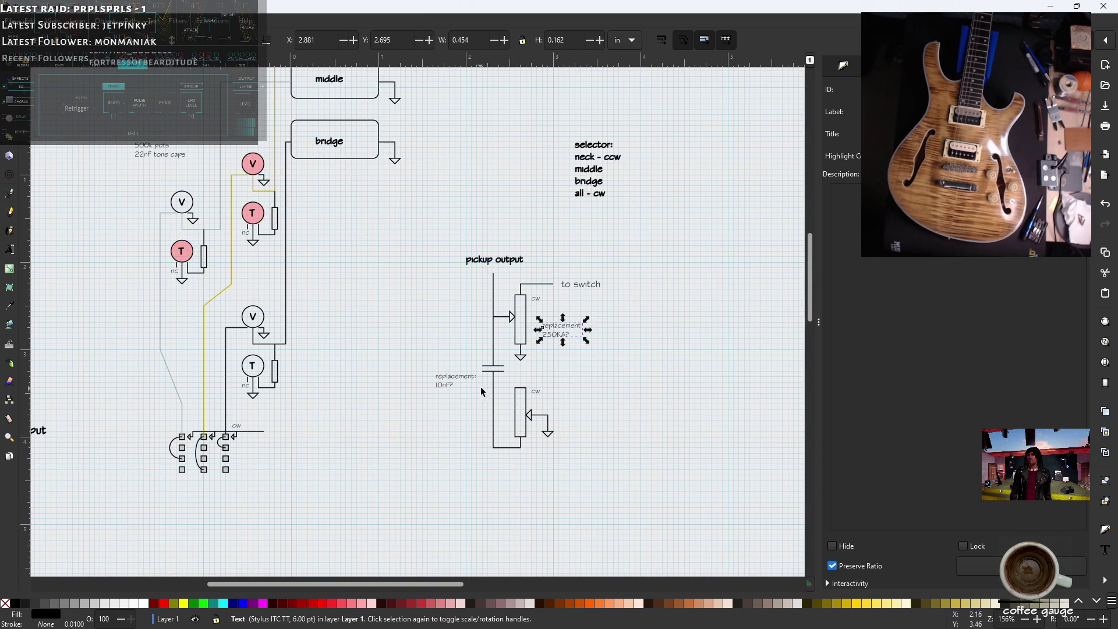
{"action": "scroll", "coordinate": [514, 352], "scroll_direction": "up", "scroll_amount": 2, "text": "ctrl"}
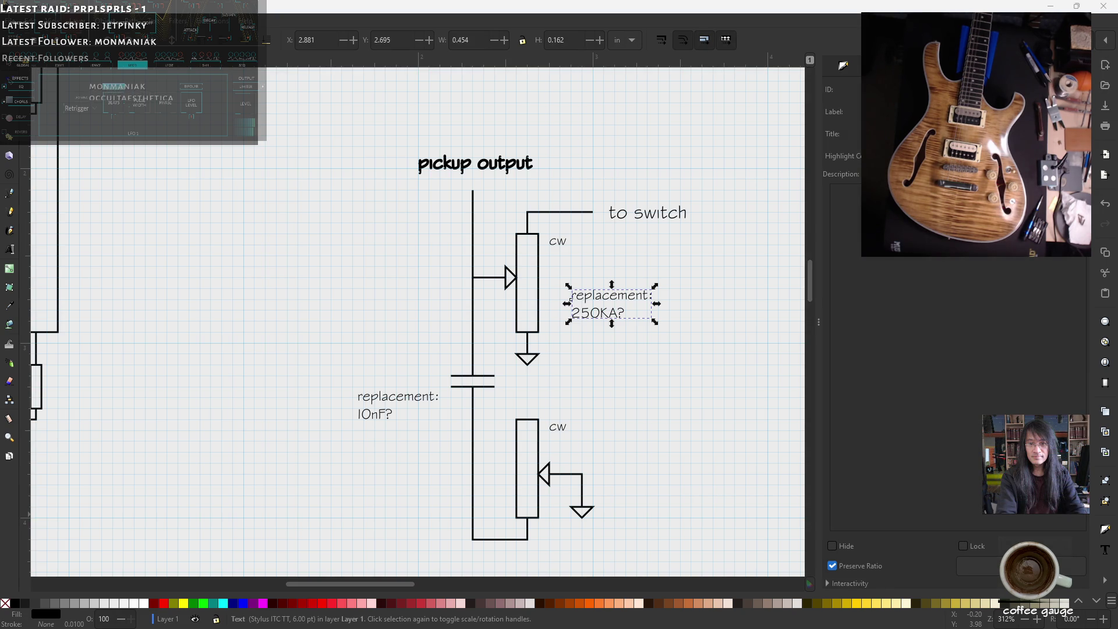
{"action": "key", "text": "alt+Tab"}
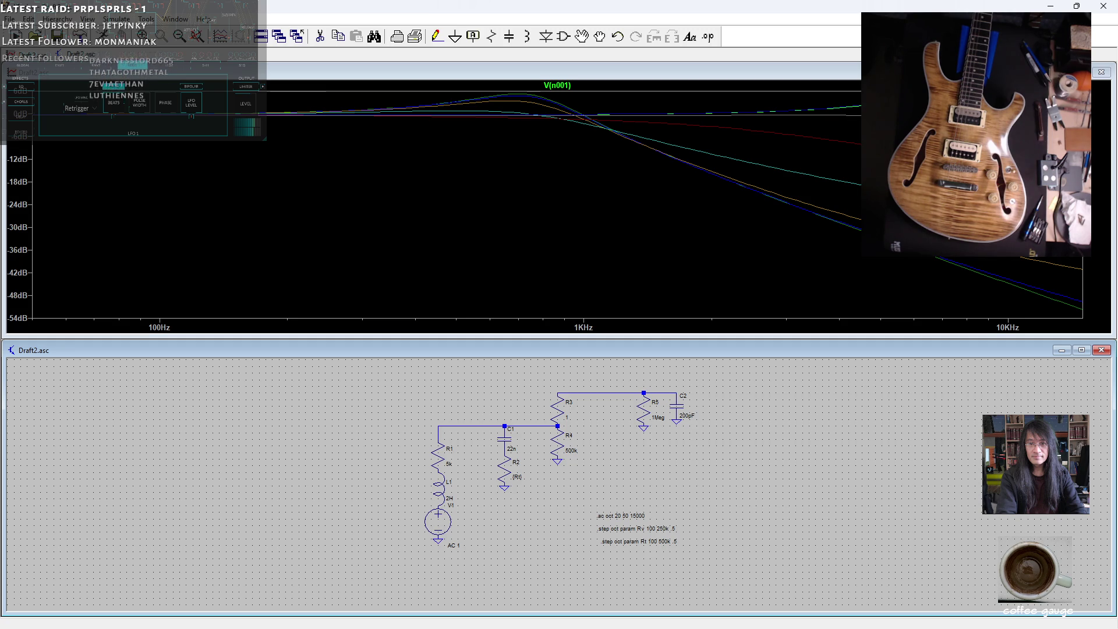
- Focus the LTspice frequency-response plot, then switch to the browser's kay-guit-in-1.jpg photo
{"action": "left_click", "coordinate": [37, 126]}
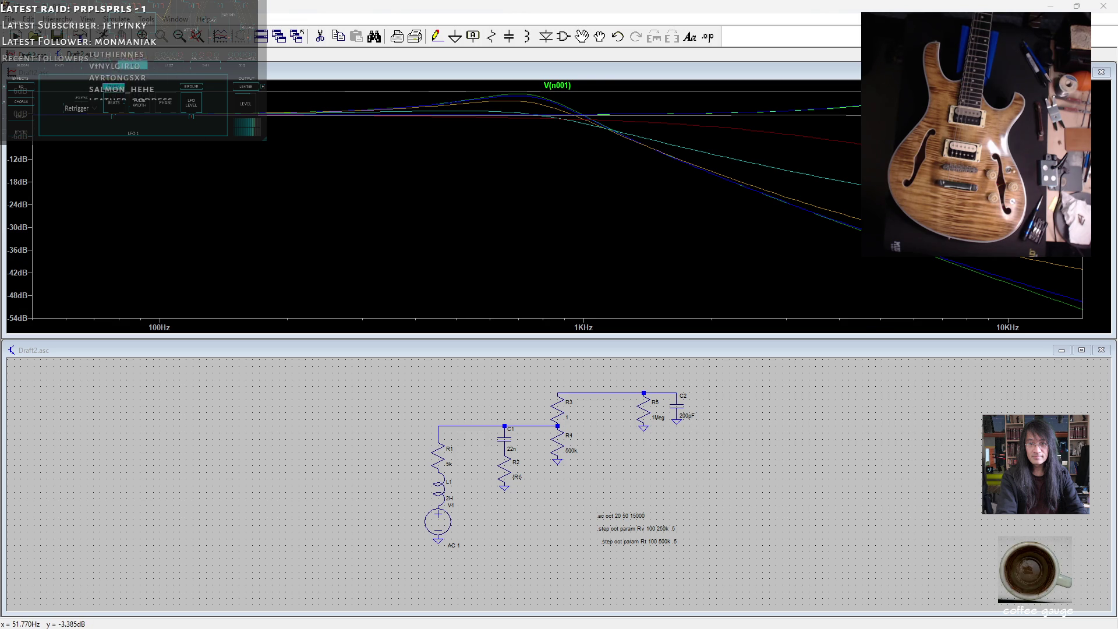
{"action": "key", "text": "alt+Tab"}
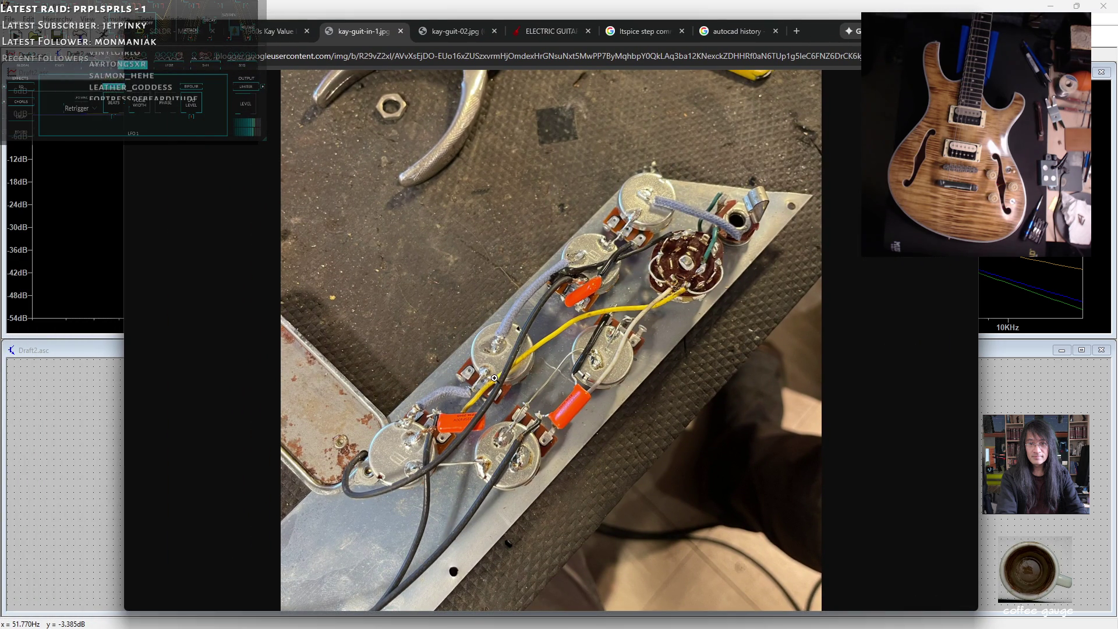
- Zoom in on the orange capacitor in kay-guit-in-1.jpg, refit the photo, and return to LTspice
{"action": "left_click", "coordinate": [504, 367]}
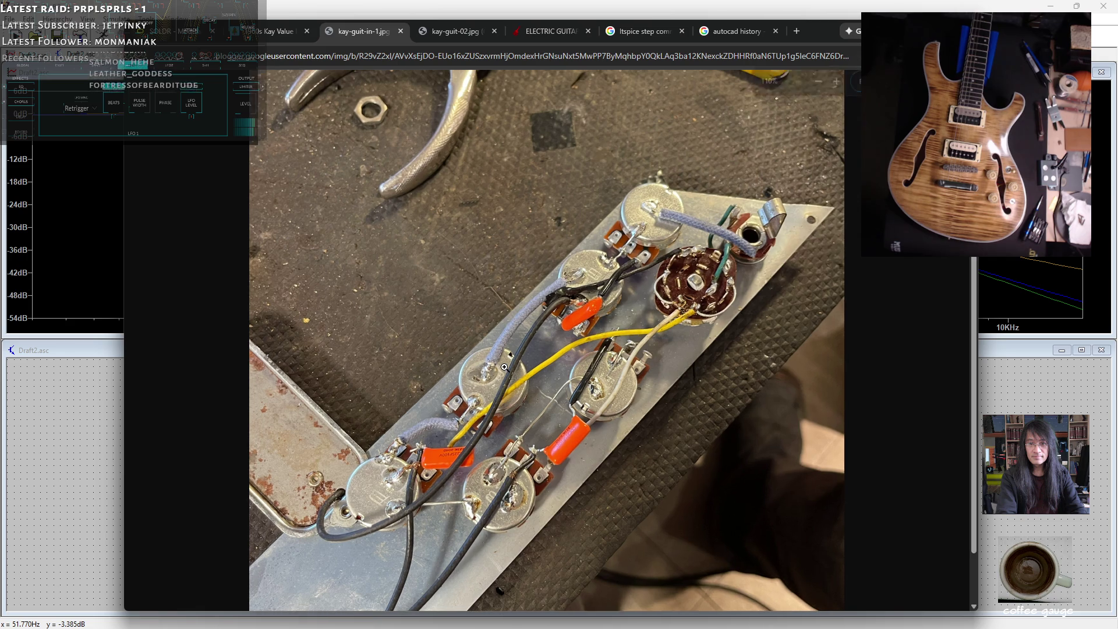
{"action": "scroll", "coordinate": [504, 366], "scroll_direction": "up", "scroll_amount": 1, "text": "ctrl"}
{"action": "scroll", "coordinate": [487, 384], "scroll_direction": "down", "scroll_amount": 1}
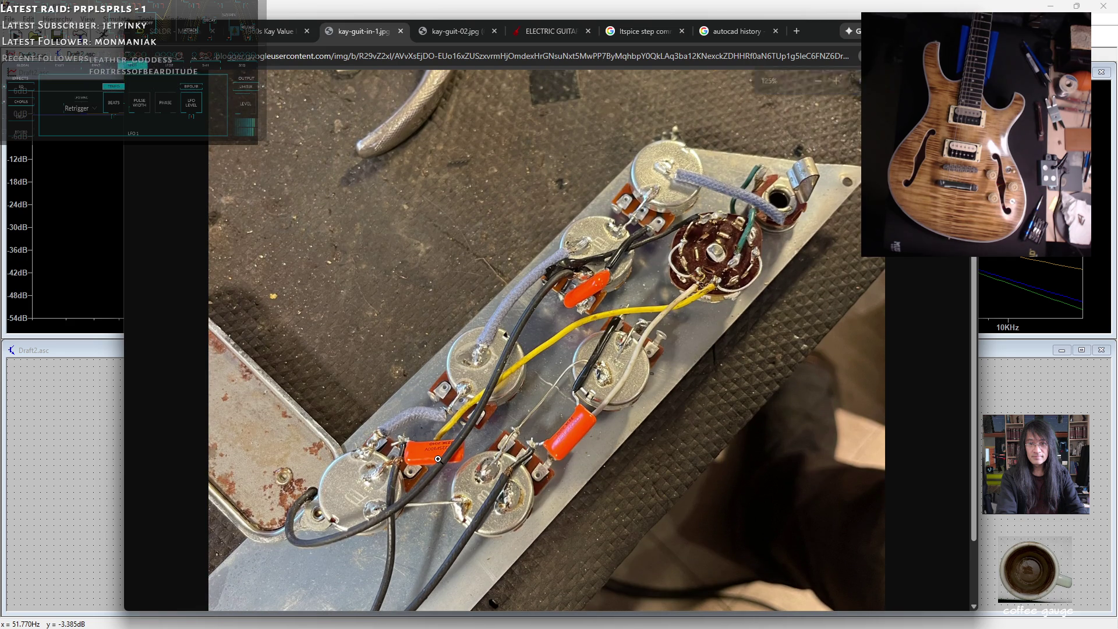
{"action": "left_click", "coordinate": [438, 459]}
{"action": "scroll", "coordinate": [647, 433], "scroll_direction": "down", "scroll_amount": 5}
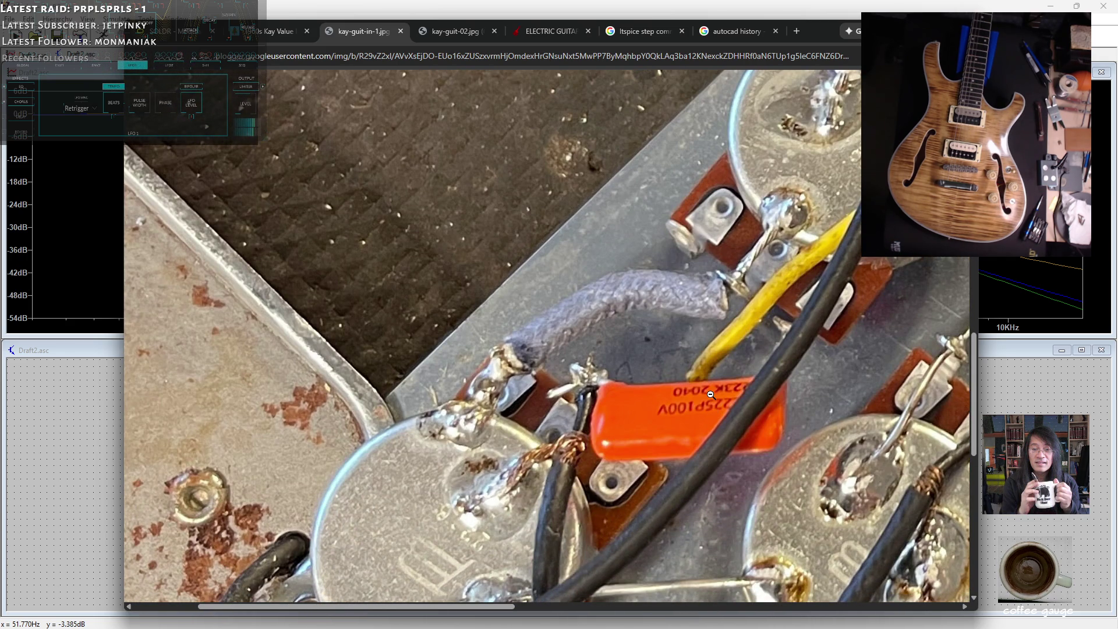
{"action": "scroll", "coordinate": [641, 343], "scroll_direction": "down", "scroll_amount": 6, "text": "ctrl"}
{"action": "scroll", "coordinate": [577, 286], "scroll_direction": "down", "scroll_amount": 2, "text": "ctrl"}
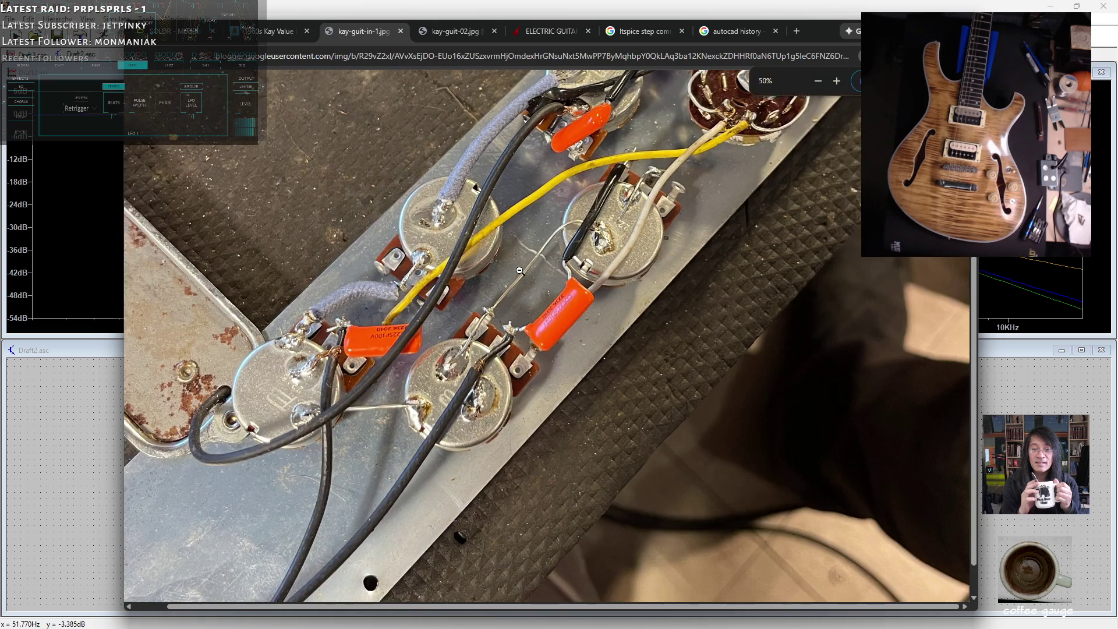
{"action": "left_click", "coordinate": [519, 271]}
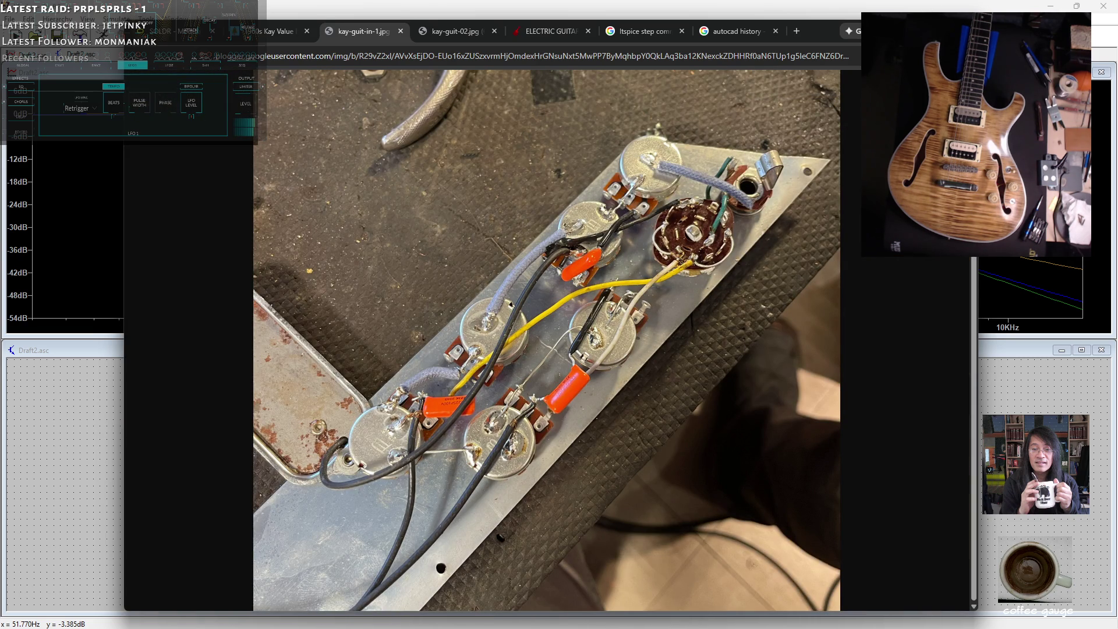
{"action": "key", "text": "alt+Tab"}
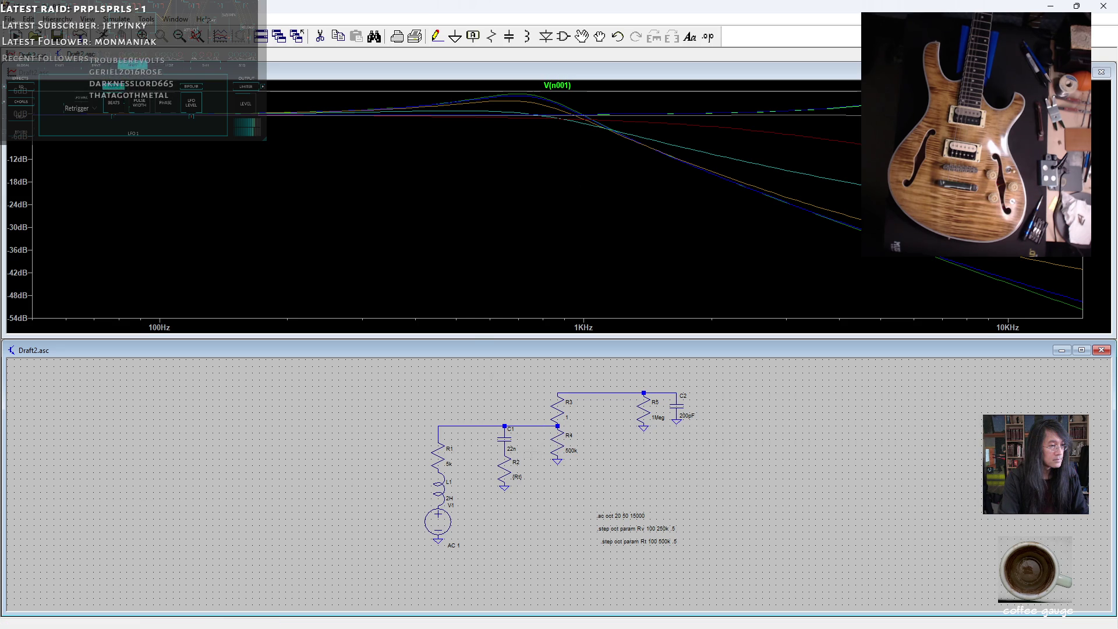
- Set resistor R4 to 250k and capacitor C1 to 10n
{"action": "right_click", "coordinate": [562, 442]}
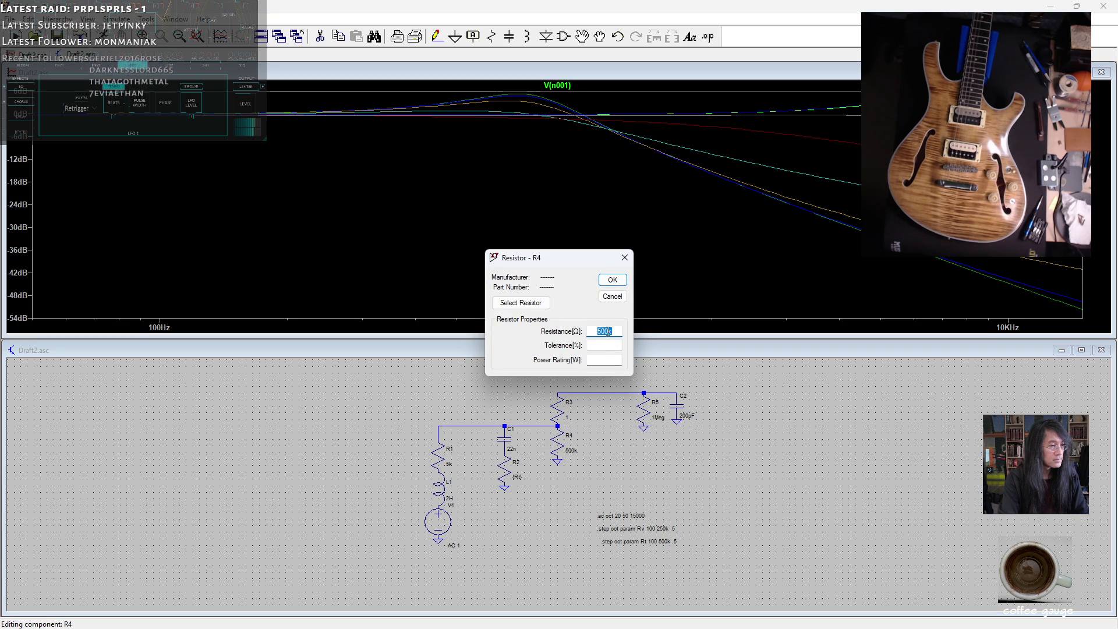
{"action": "type", "text": "20k"}
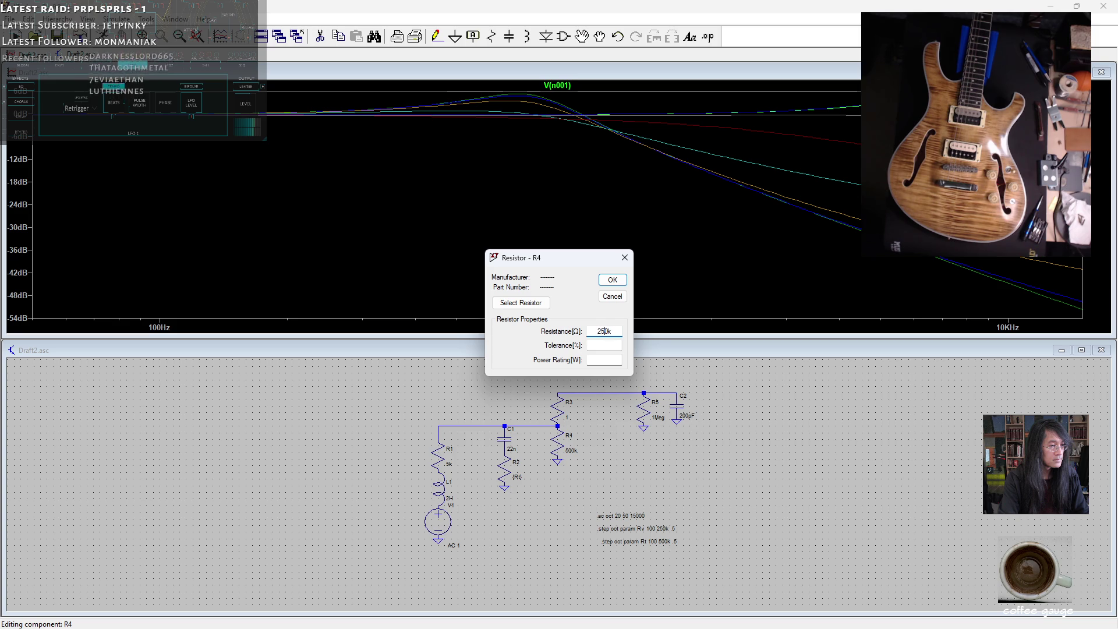
{"action": "left_click", "coordinate": [612, 280]}
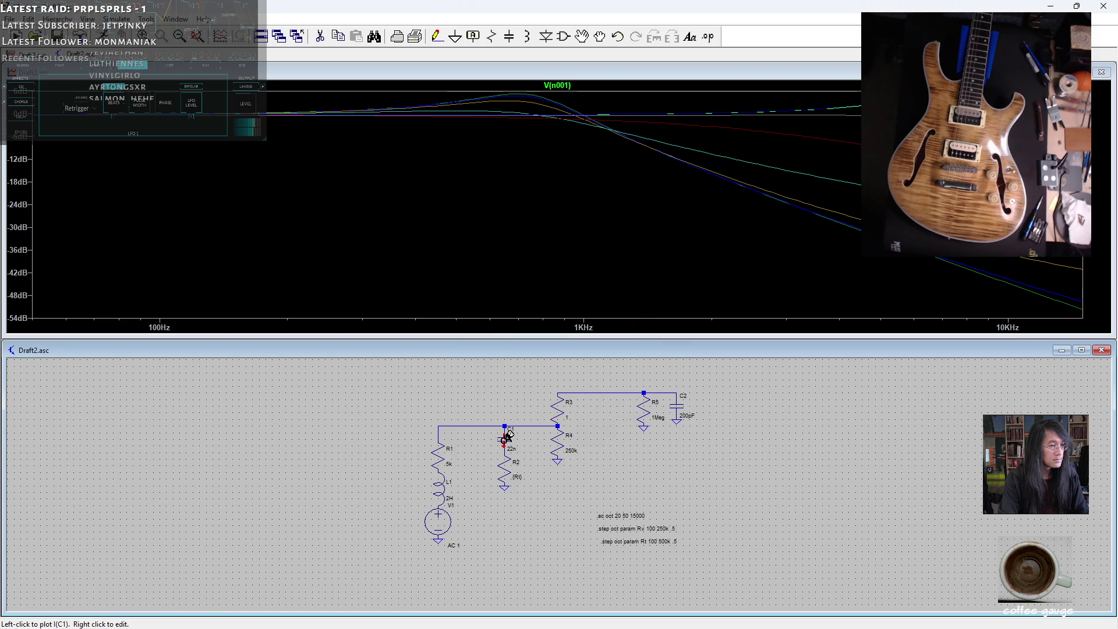
{"action": "right_click", "coordinate": [505, 438]}
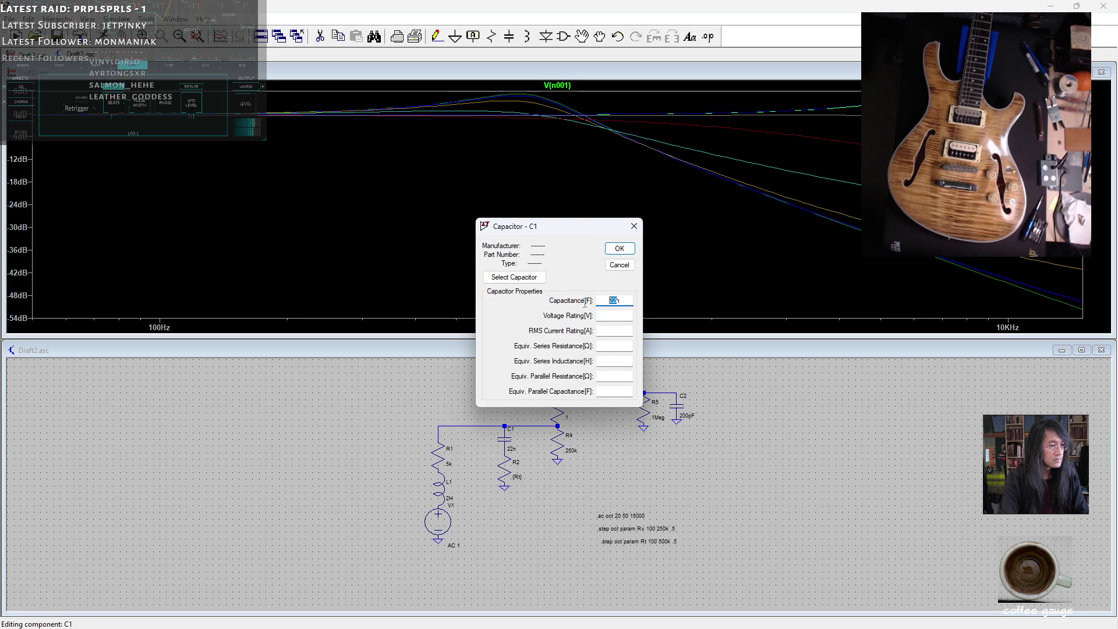
{"action": "type", "text": "10n"}
{"action": "key", "text": "Return"}
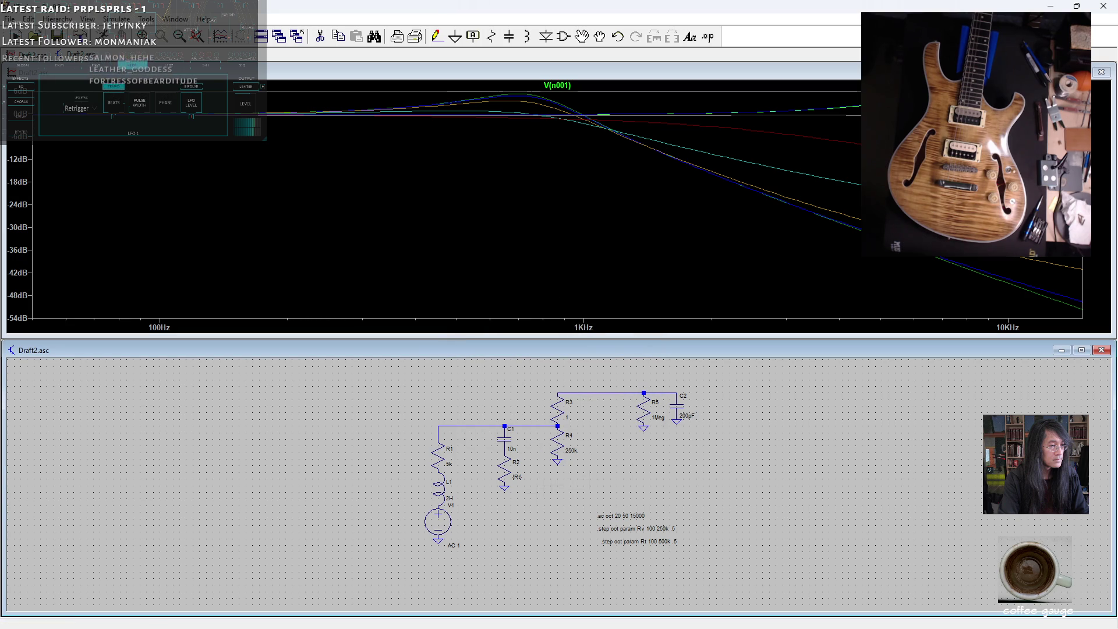
- Change the .step Rt sweep's stop value to 250k and re-run the simulation
{"action": "right_click", "coordinate": [644, 542]}
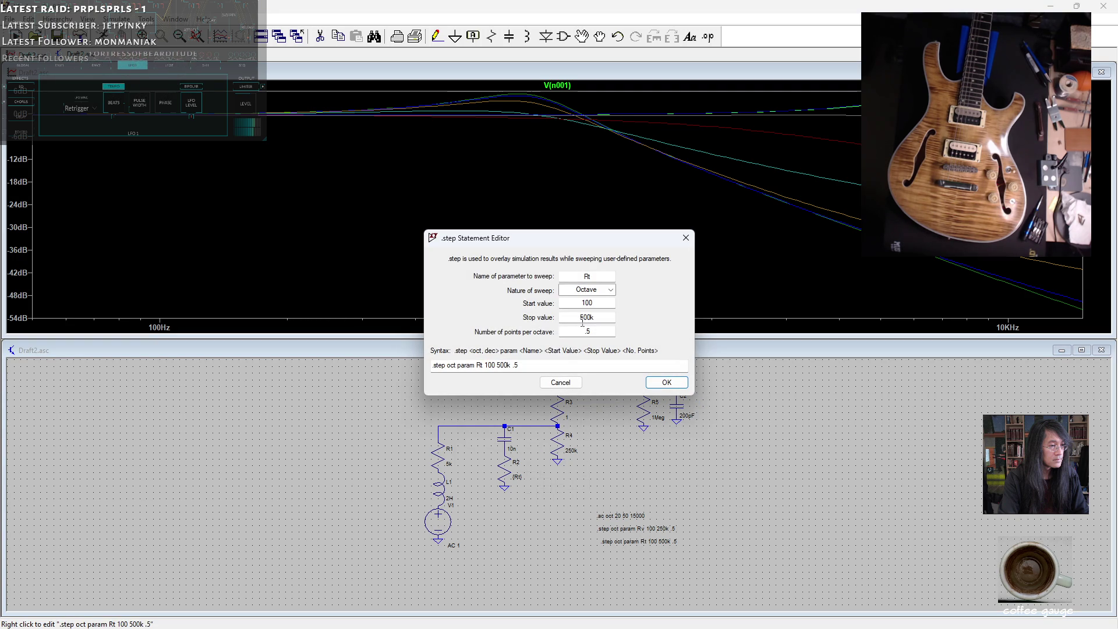
{"action": "double_click", "coordinate": [586, 317]}
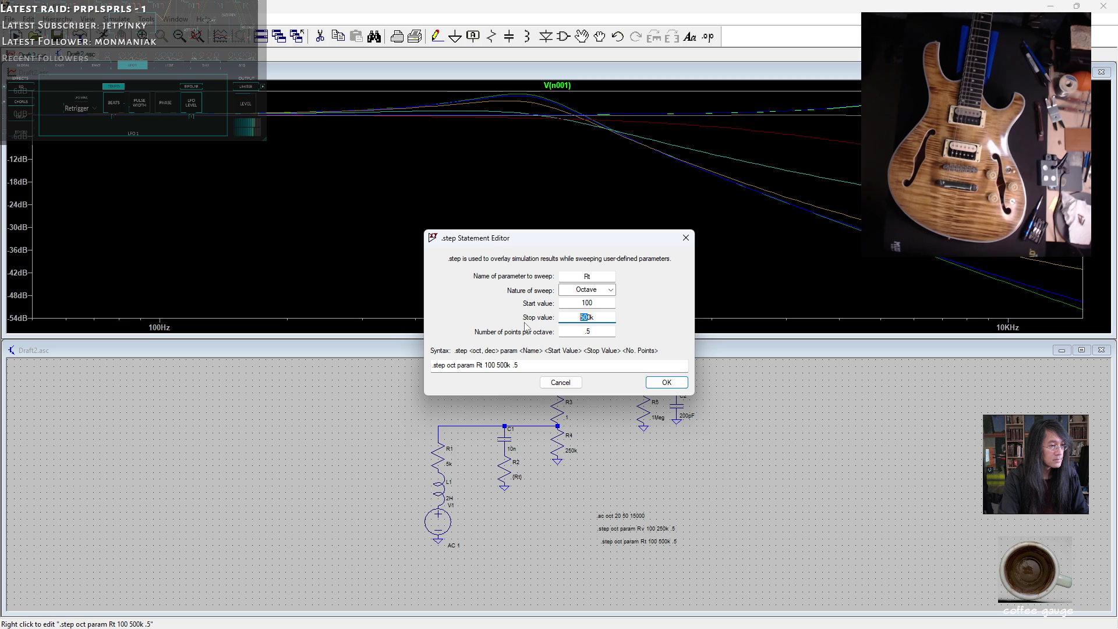
{"action": "type", "text": "250k"}
{"action": "left_click", "coordinate": [675, 383]}
{"action": "left_click", "coordinate": [102, 35]}
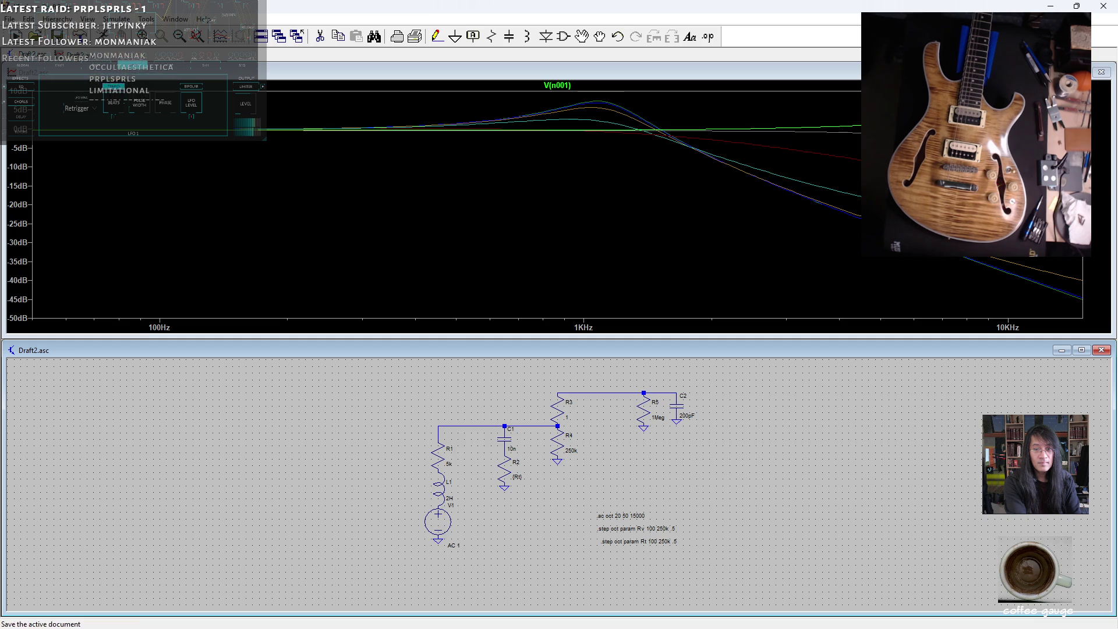
- Minimize LTspice to return to the Inkscape pickup-output sketch
{"action": "left_click", "coordinate": [1051, 6]}
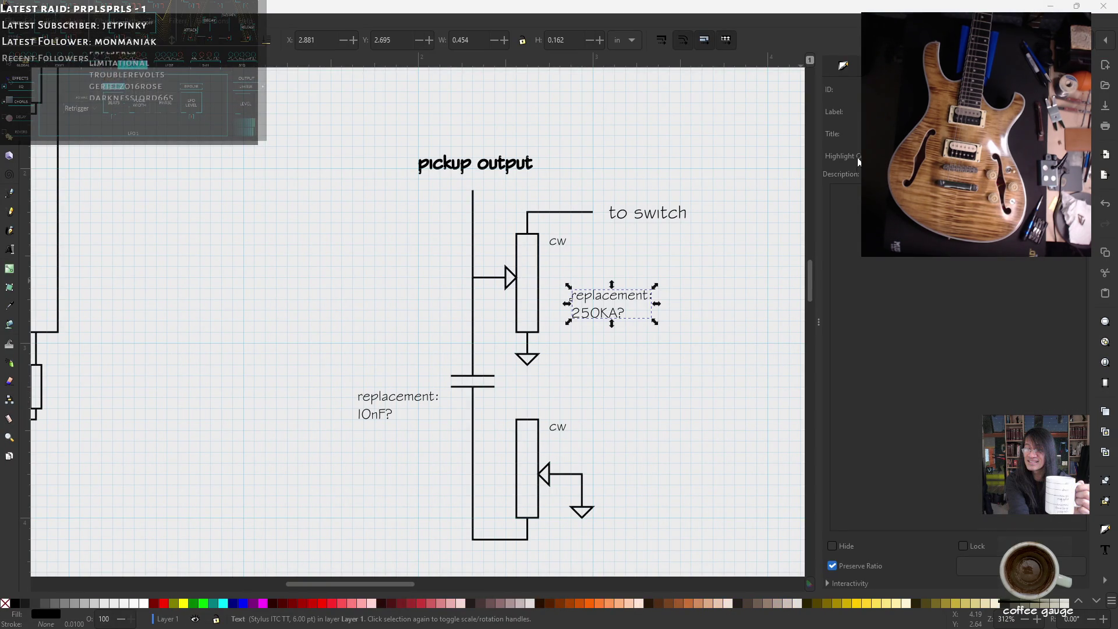
- Return to the wiring drawing and bring the NKK M2044 DOWN, CENTER and UP charts into view
{"action": "left_click", "coordinate": [1050, 6]}
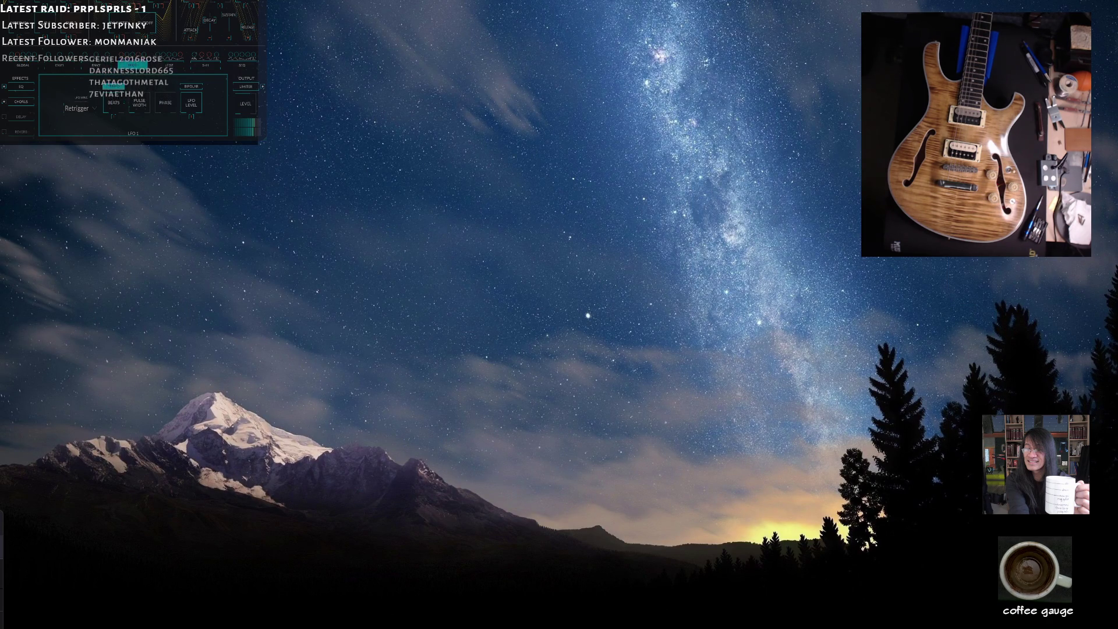
{"action": "key", "text": "alt+Tab"}
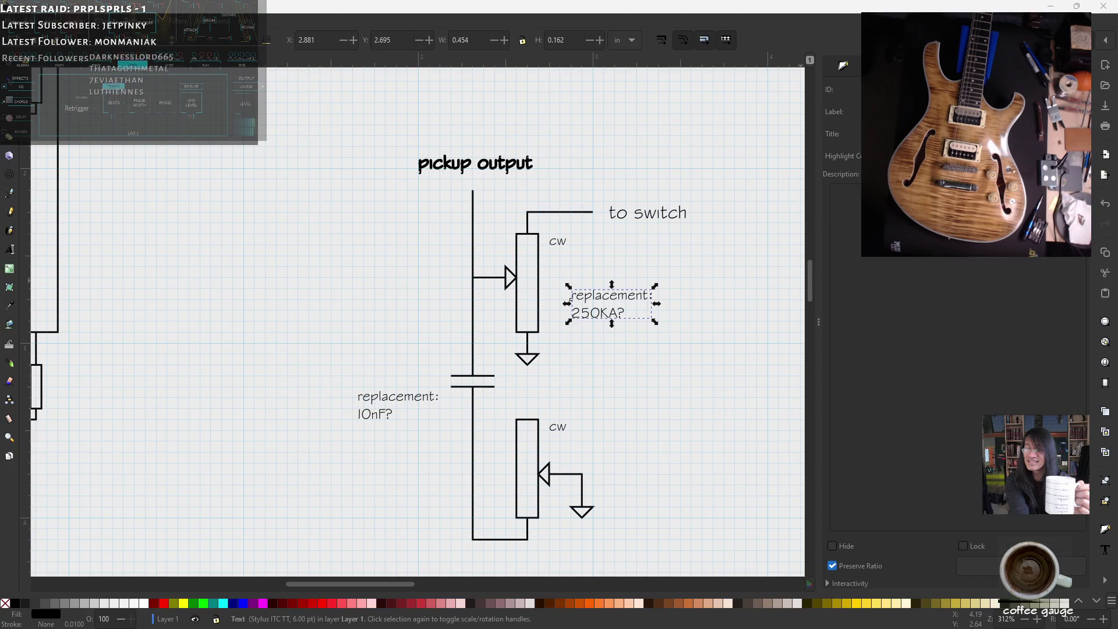
{"action": "key", "text": "ctrl+Tab"}
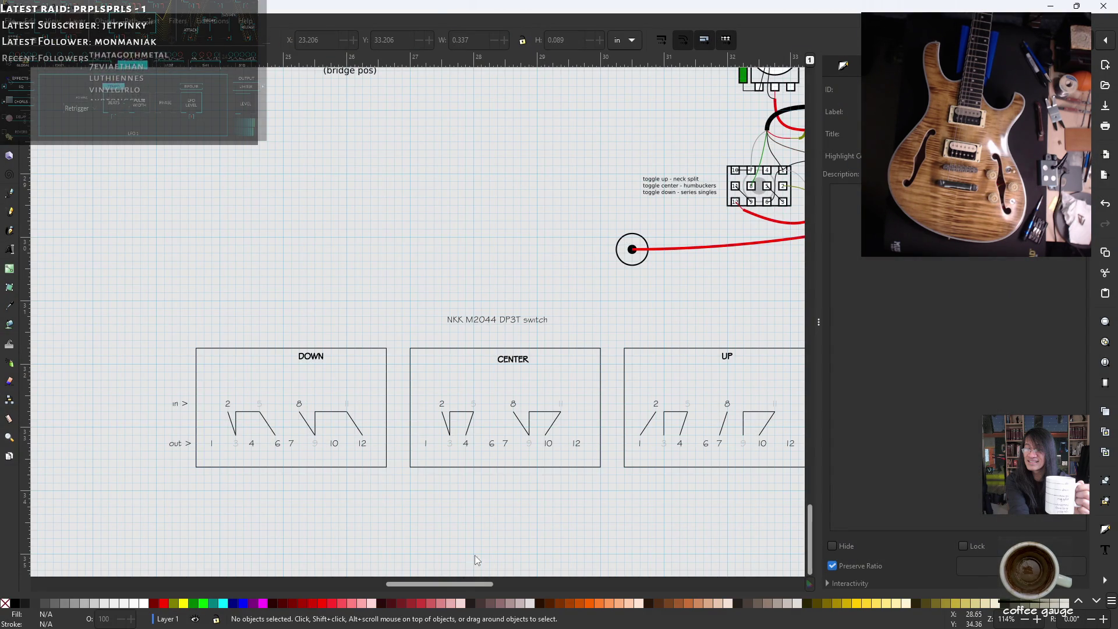
{"action": "mouse_move", "coordinate": [444, 587]}
{"action": "left_mouse_down"}
{"action": "mouse_move", "coordinate": [466, 580]}
{"action": "mouse_move", "coordinate": [434, 587]}
{"action": "left_mouse_up"}
{"action": "scroll", "coordinate": [439, 414], "scroll_direction": "down", "scroll_amount": 4}
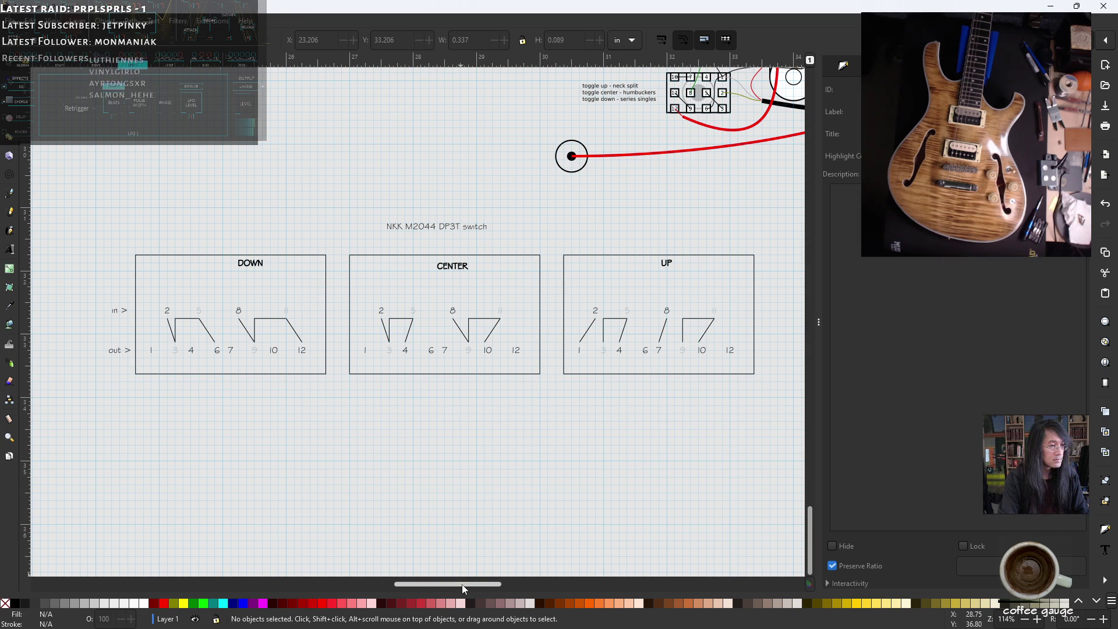
{"action": "left_click_drag", "start_coordinate": [465, 586], "coordinate": [471, 586]}
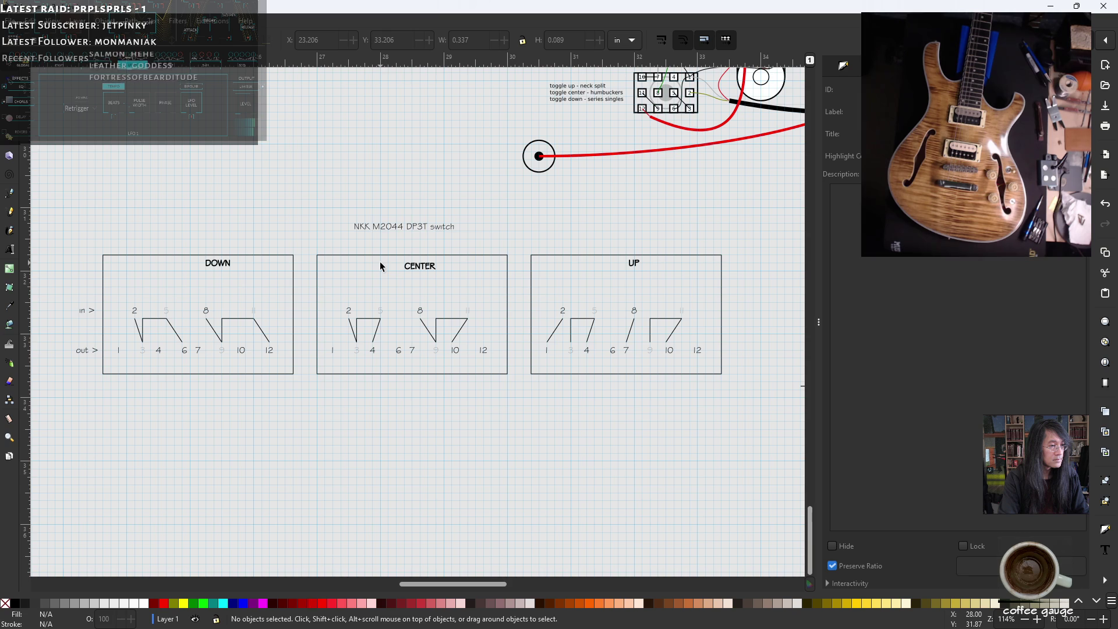
{"action": "scroll", "coordinate": [389, 264], "scroll_direction": "down", "scroll_amount": 3, "text": "ctrl"}
{"action": "scroll", "coordinate": [649, 231], "scroll_direction": "up", "scroll_amount": 8}
{"action": "scroll", "coordinate": [648, 229], "scroll_direction": "up", "scroll_amount": 6}
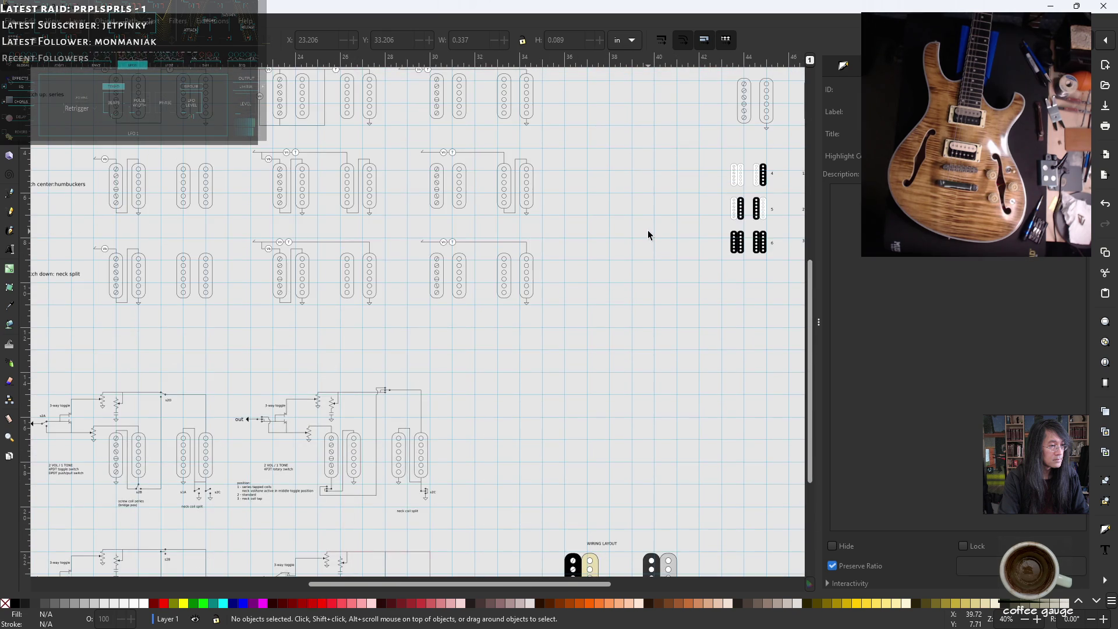
{"action": "scroll", "coordinate": [632, 230], "scroll_direction": "up", "scroll_amount": 3}
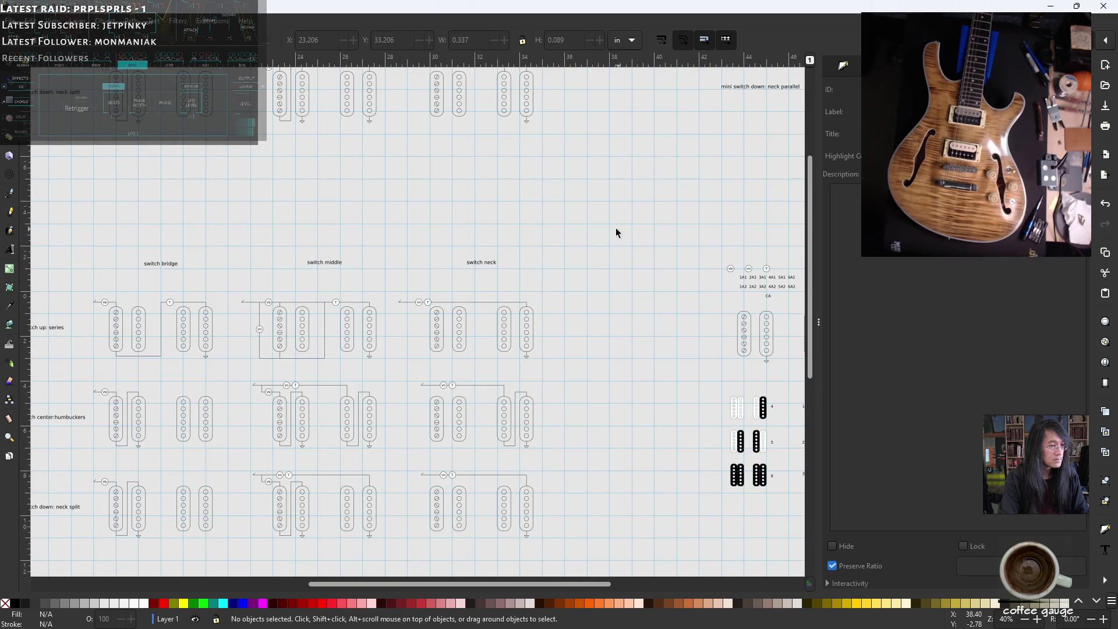
{"action": "scroll", "coordinate": [599, 231], "scroll_direction": "right", "scroll_amount": 3, "text": "shift"}
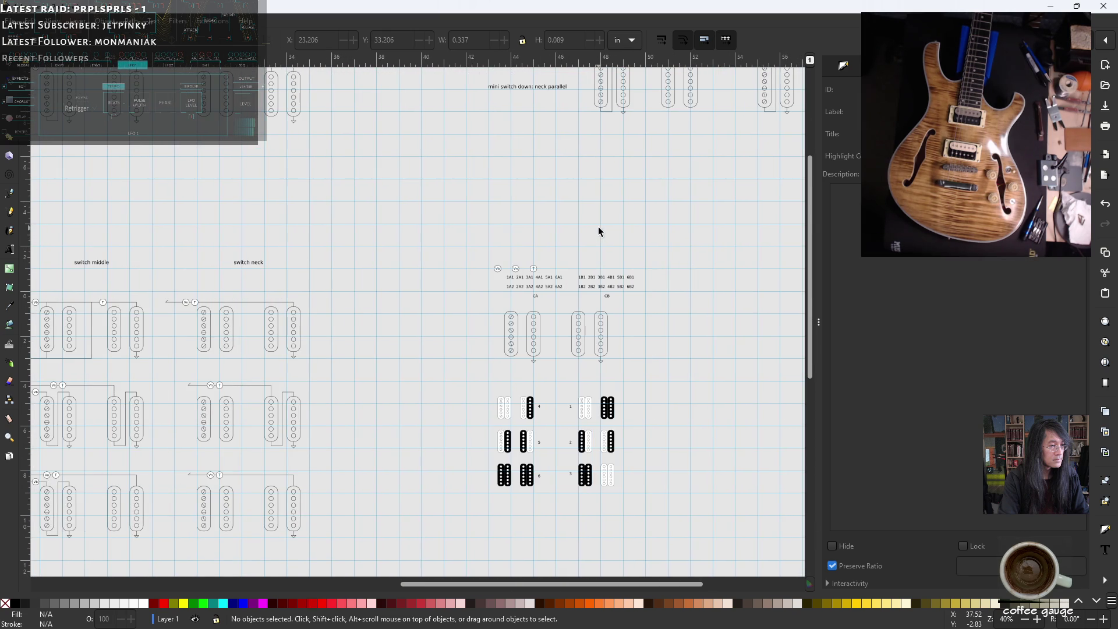
{"action": "scroll", "coordinate": [599, 232], "scroll_direction": "left", "scroll_amount": 3, "text": "shift"}
{"action": "scroll", "coordinate": [584, 239], "scroll_direction": "down", "scroll_amount": 8}
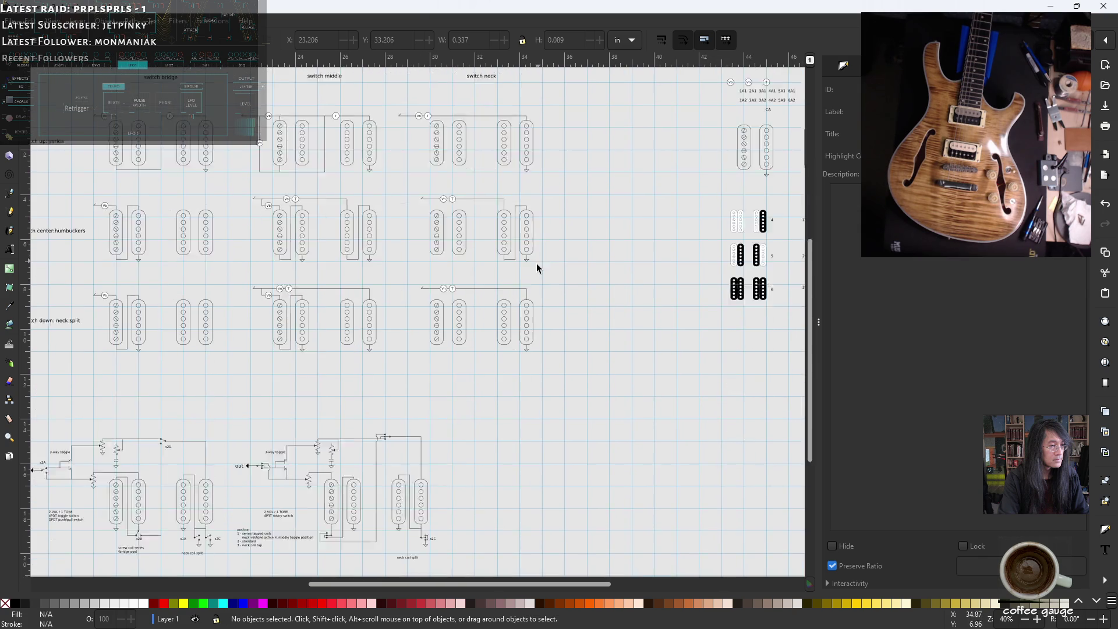
{"action": "scroll", "coordinate": [472, 312], "scroll_direction": "down", "scroll_amount": 1}
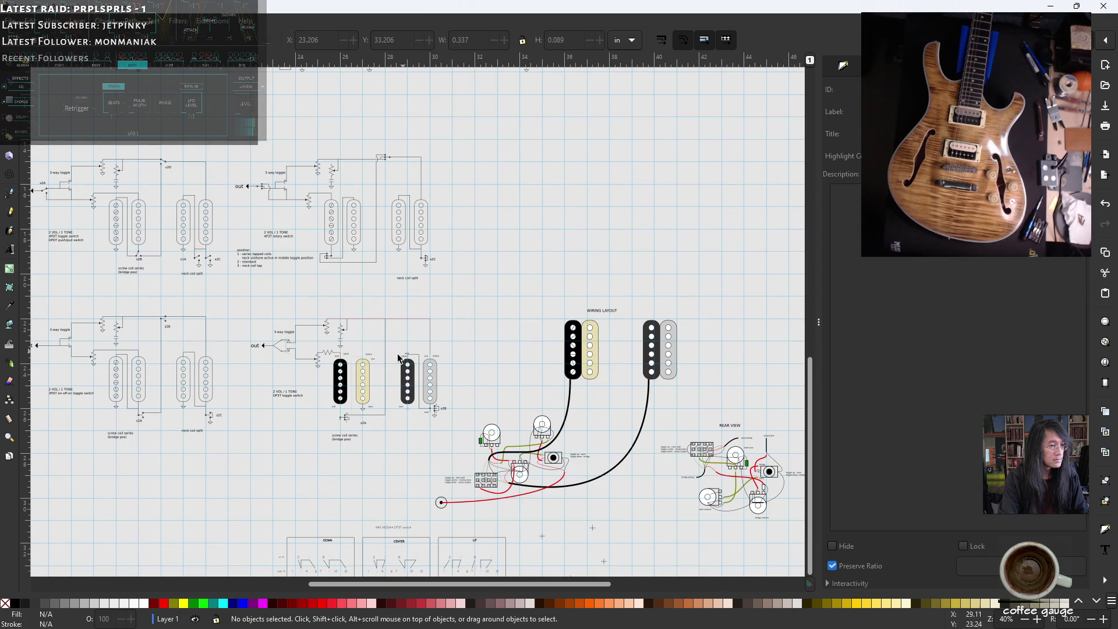
{"action": "scroll", "coordinate": [408, 405], "scroll_direction": "up", "scroll_amount": 2, "text": "ctrl"}
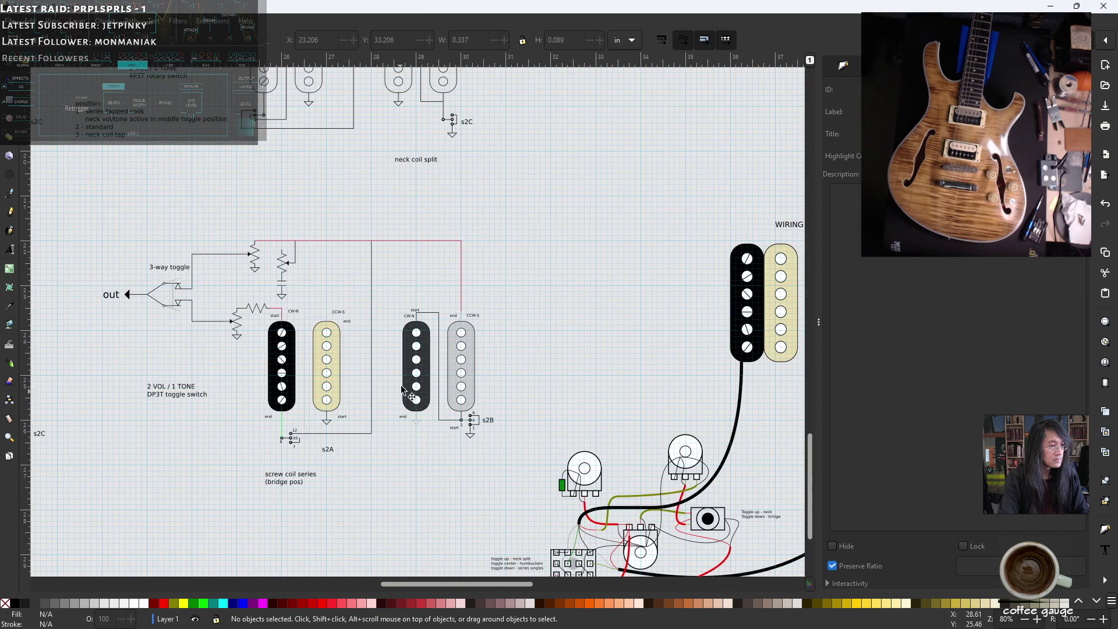
{"action": "scroll", "coordinate": [402, 295], "scroll_direction": "up", "scroll_amount": 3}
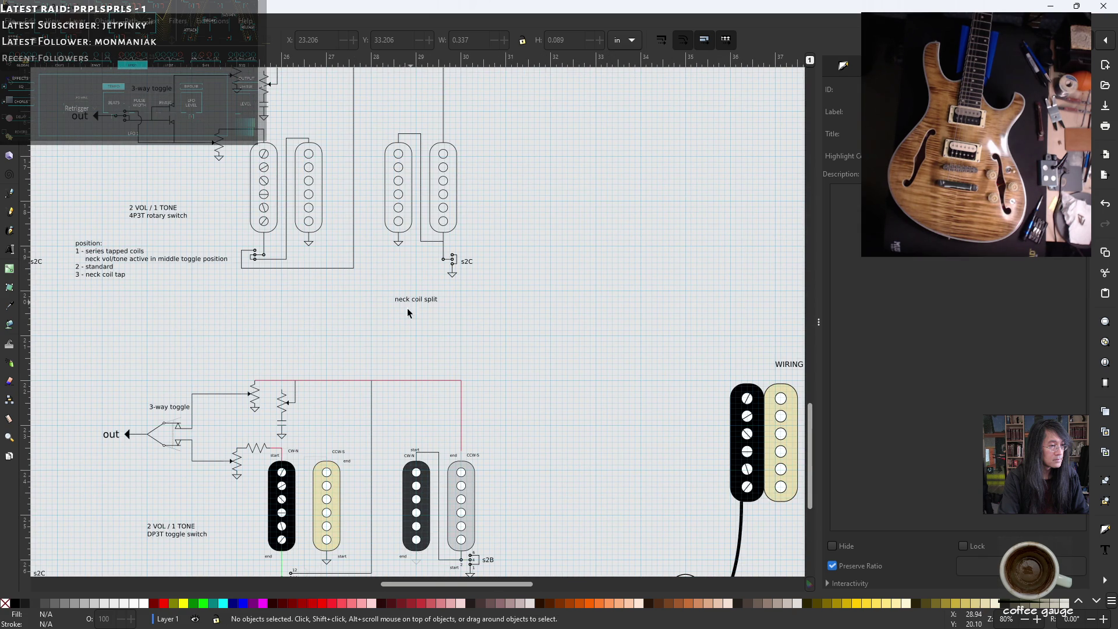
{"action": "scroll", "coordinate": [405, 355], "scroll_direction": "down", "scroll_amount": 2}
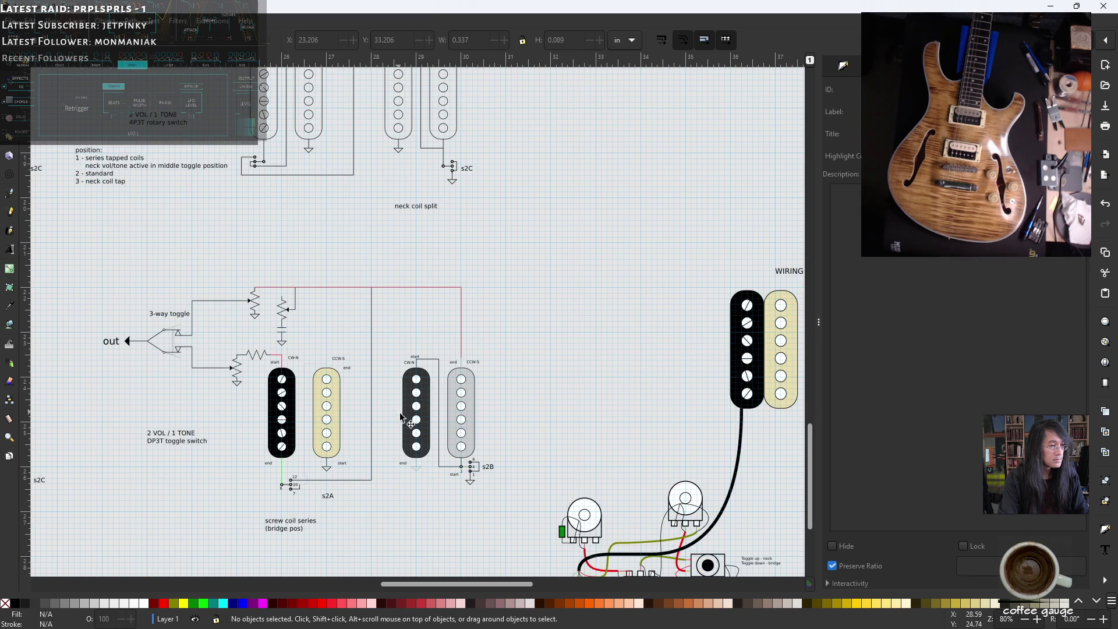
{"action": "scroll", "coordinate": [420, 425], "scroll_direction": "up", "scroll_amount": 1}
{"action": "scroll", "coordinate": [421, 425], "scroll_direction": "down", "scroll_amount": 1}
{"action": "scroll", "coordinate": [418, 362], "scroll_direction": "up", "scroll_amount": 3}
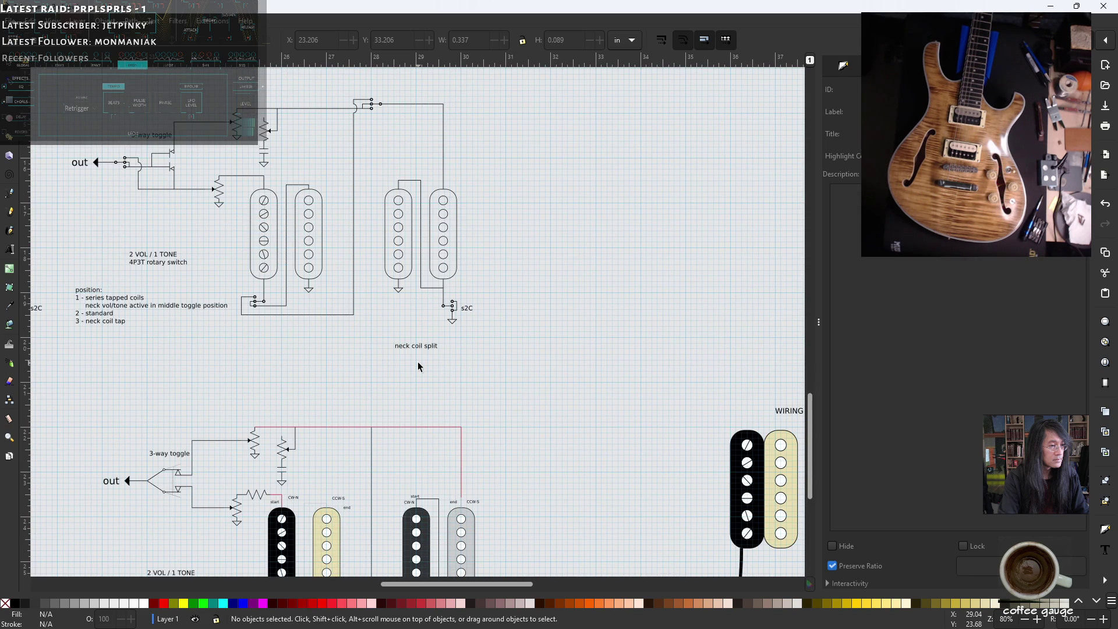
{"action": "scroll", "coordinate": [418, 366], "scroll_direction": "down", "scroll_amount": 2}
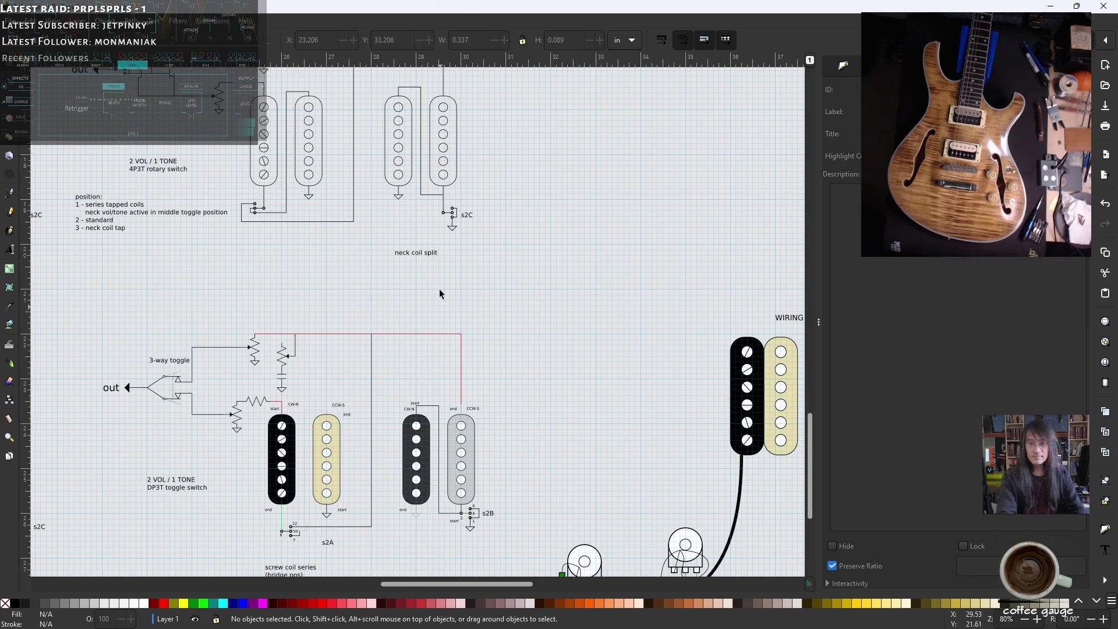
{"action": "scroll", "coordinate": [443, 142], "scroll_direction": "up", "scroll_amount": 2}
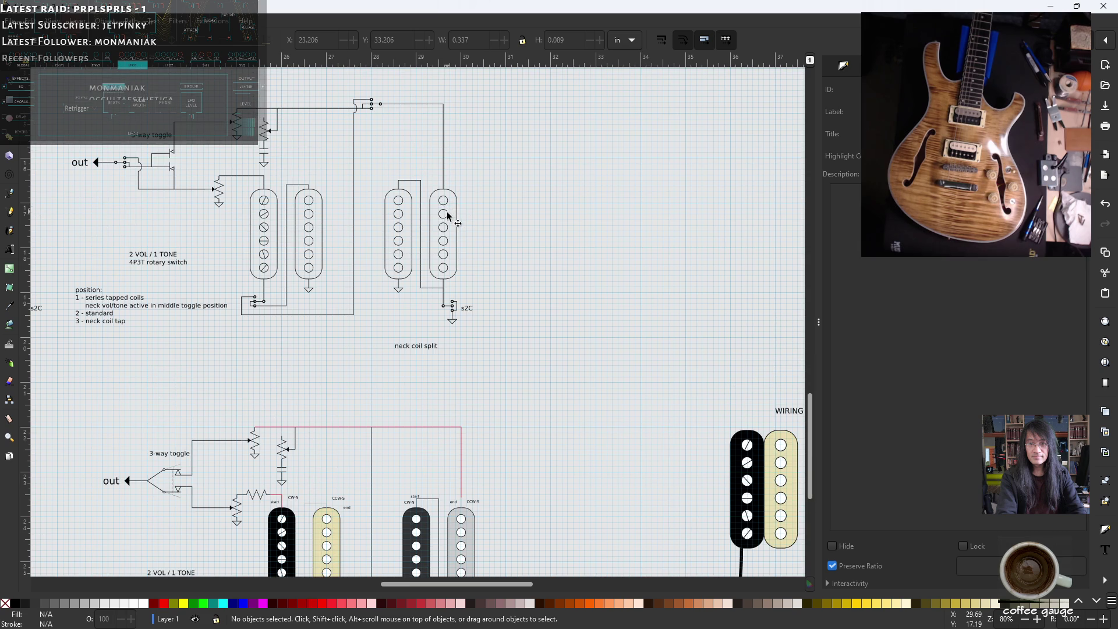
{"action": "scroll", "coordinate": [448, 231], "scroll_direction": "down", "scroll_amount": 3}
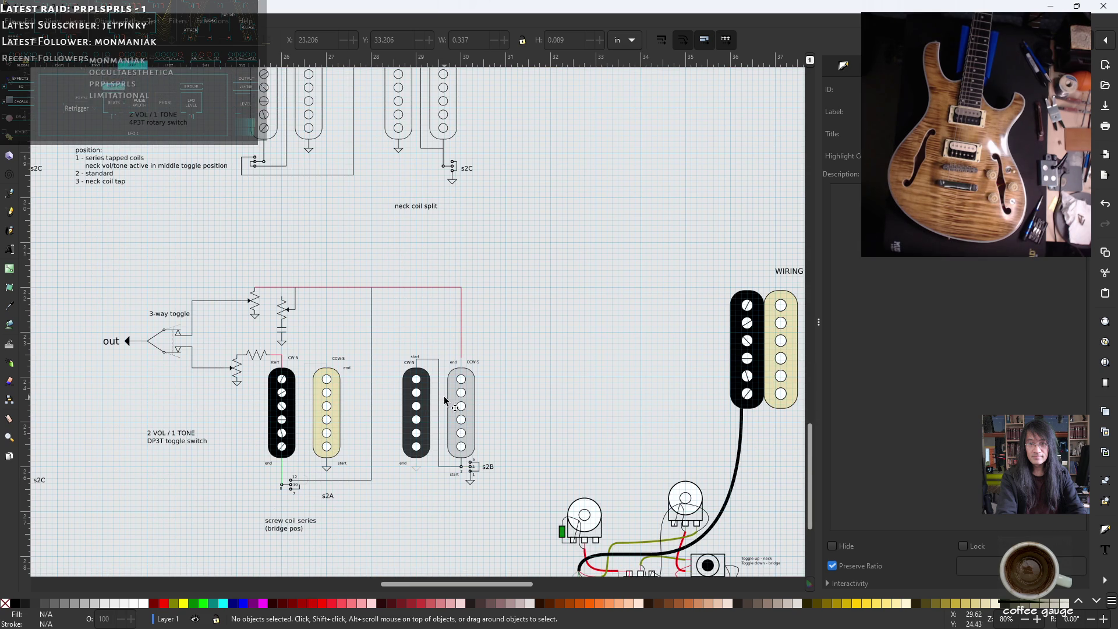
{"action": "scroll", "coordinate": [434, 390], "scroll_direction": "up", "scroll_amount": 3}
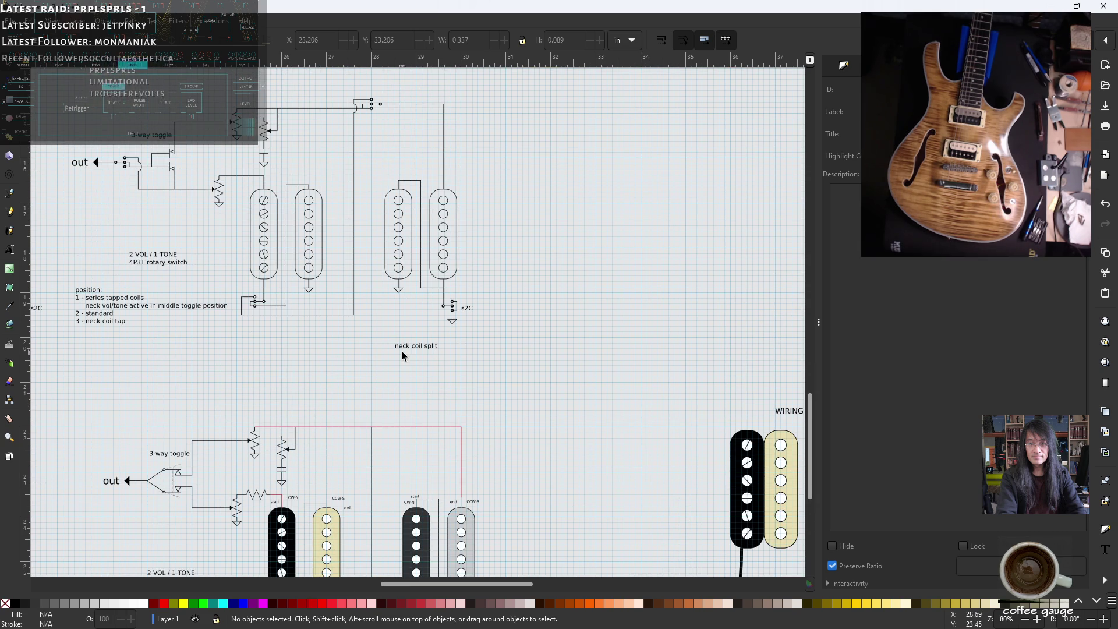
{"action": "scroll", "coordinate": [402, 352], "scroll_direction": "down", "scroll_amount": 1}
{"action": "scroll", "coordinate": [394, 367], "scroll_direction": "down", "scroll_amount": 1}
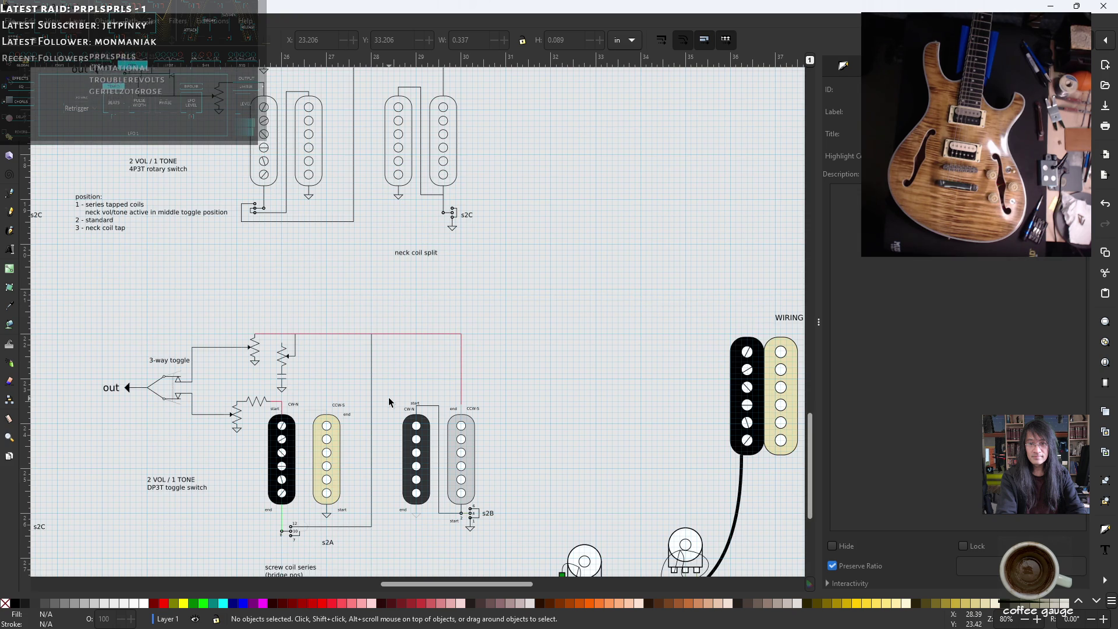
{"action": "scroll", "coordinate": [402, 451], "scroll_direction": "down", "scroll_amount": 1, "text": "ctrl"}
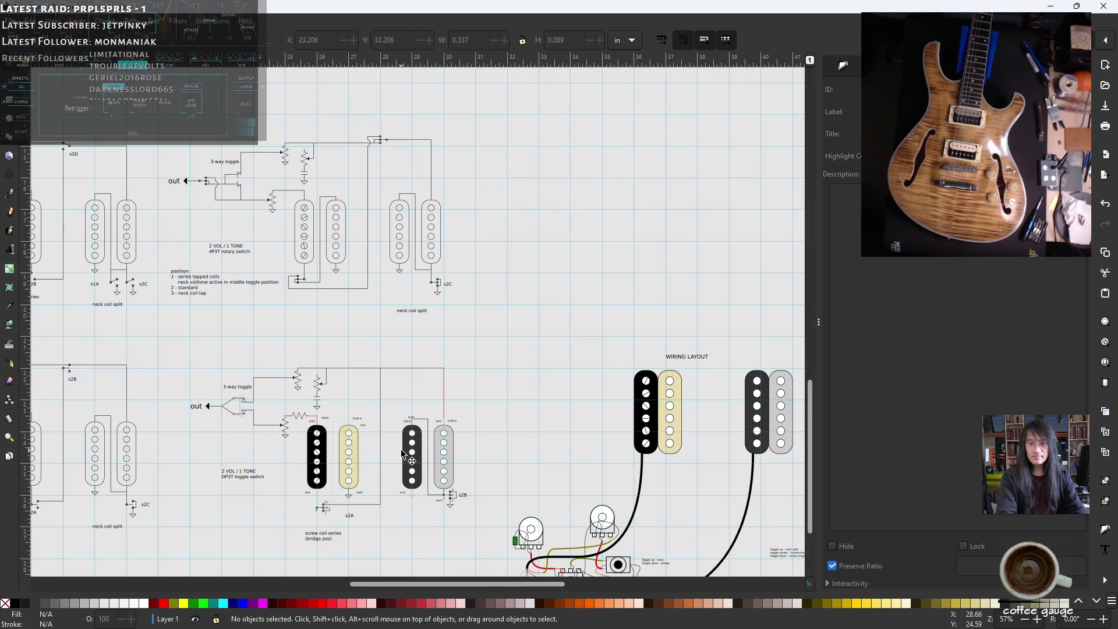
{"action": "scroll", "coordinate": [402, 452], "scroll_direction": "down", "scroll_amount": 1, "text": "ctrl"}
{"action": "mouse_move", "coordinate": [403, 584]}
{"action": "left_mouse_down"}
{"action": "mouse_move", "coordinate": [361, 585]}
{"action": "mouse_move", "coordinate": [346, 530]}
{"action": "left_mouse_up"}
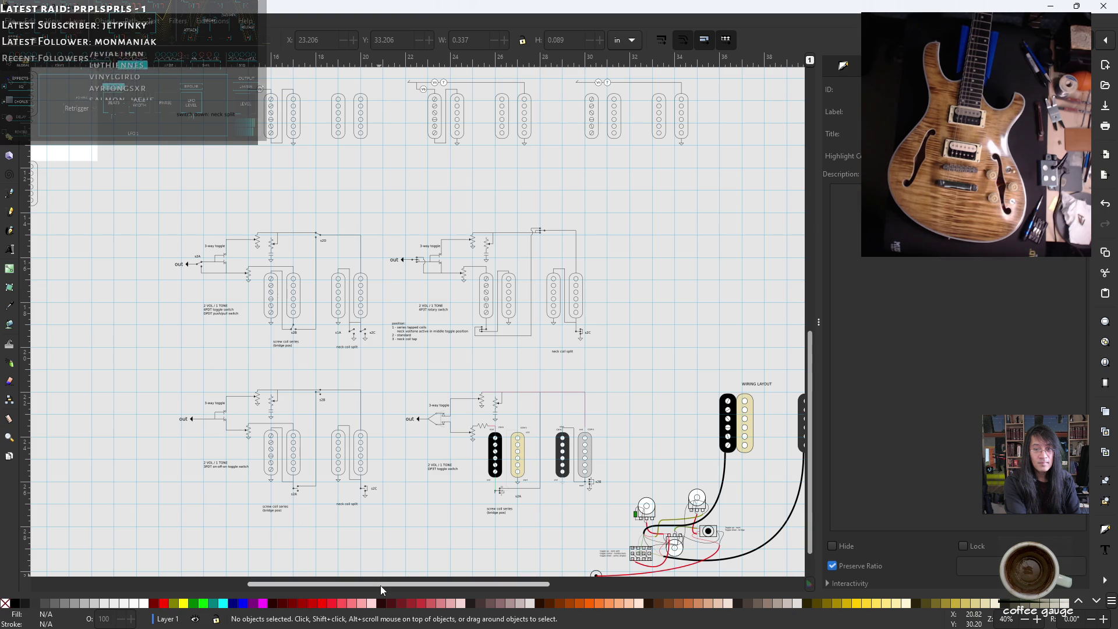
{"action": "left_click_drag", "start_coordinate": [383, 584], "coordinate": [496, 585]}
{"action": "scroll", "coordinate": [515, 416], "scroll_direction": "down", "scroll_amount": 6}
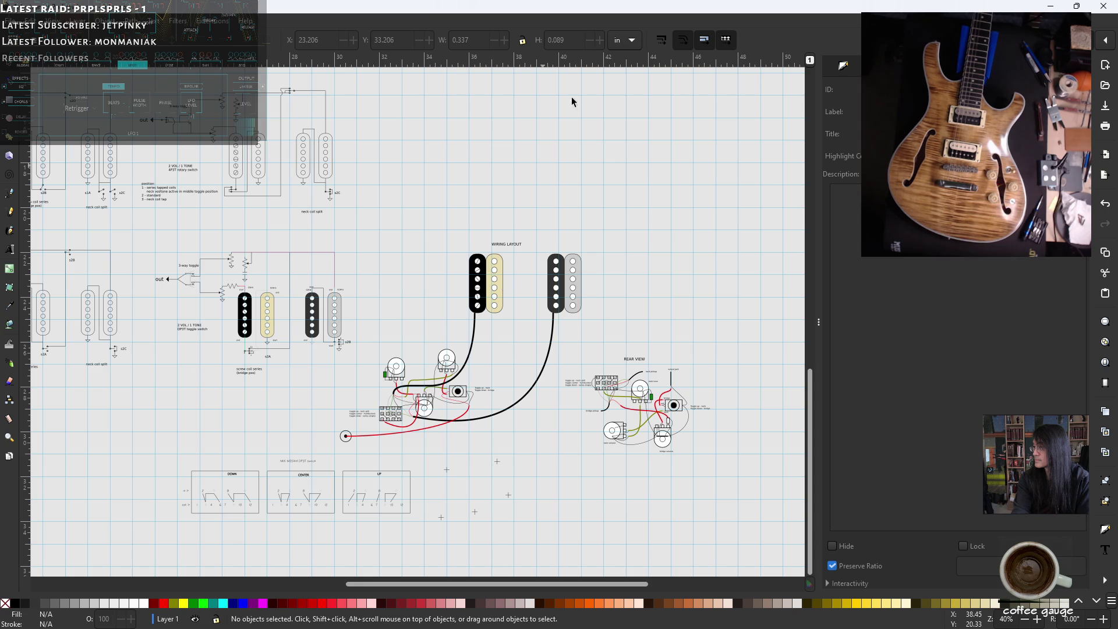
{"action": "scroll", "coordinate": [466, 460], "scroll_direction": "down", "scroll_amount": 2}
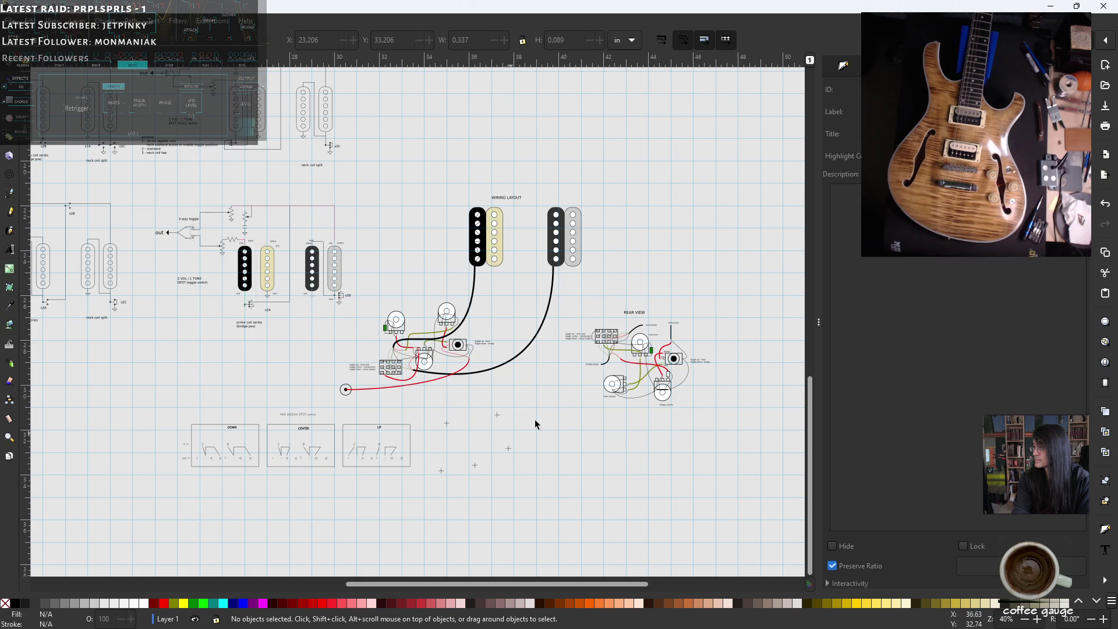
{"action": "scroll", "coordinate": [305, 456], "scroll_direction": "up", "scroll_amount": 1, "text": "ctrl"}
{"action": "scroll", "coordinate": [305, 456], "scroll_direction": "up", "scroll_amount": 1, "text": "ctrl"}
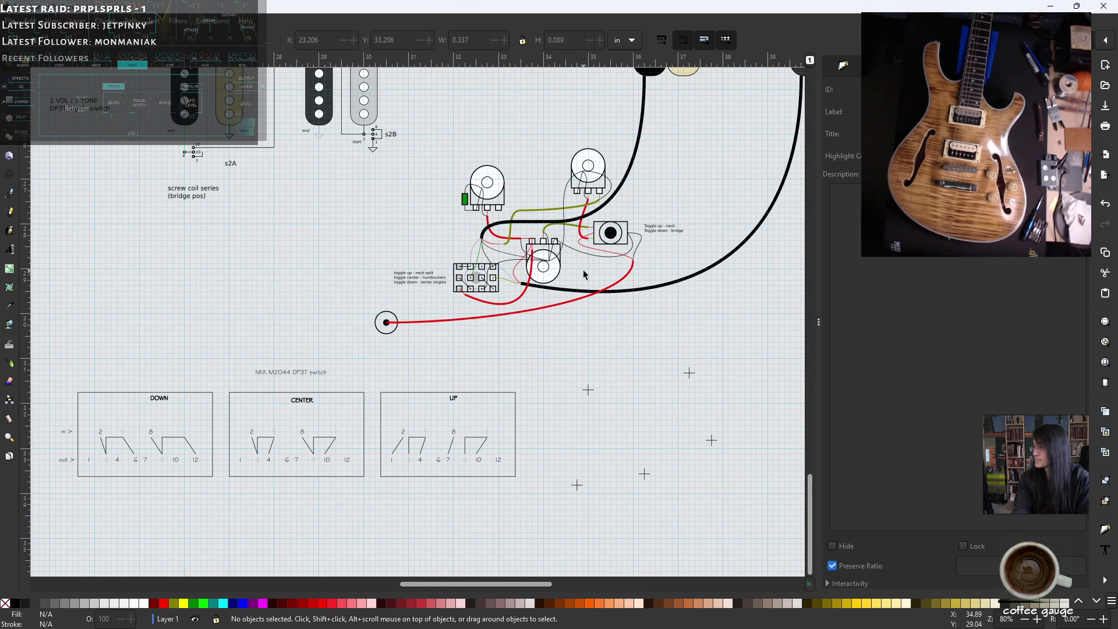
{"action": "scroll", "coordinate": [446, 285], "scroll_direction": "up", "scroll_amount": 4}
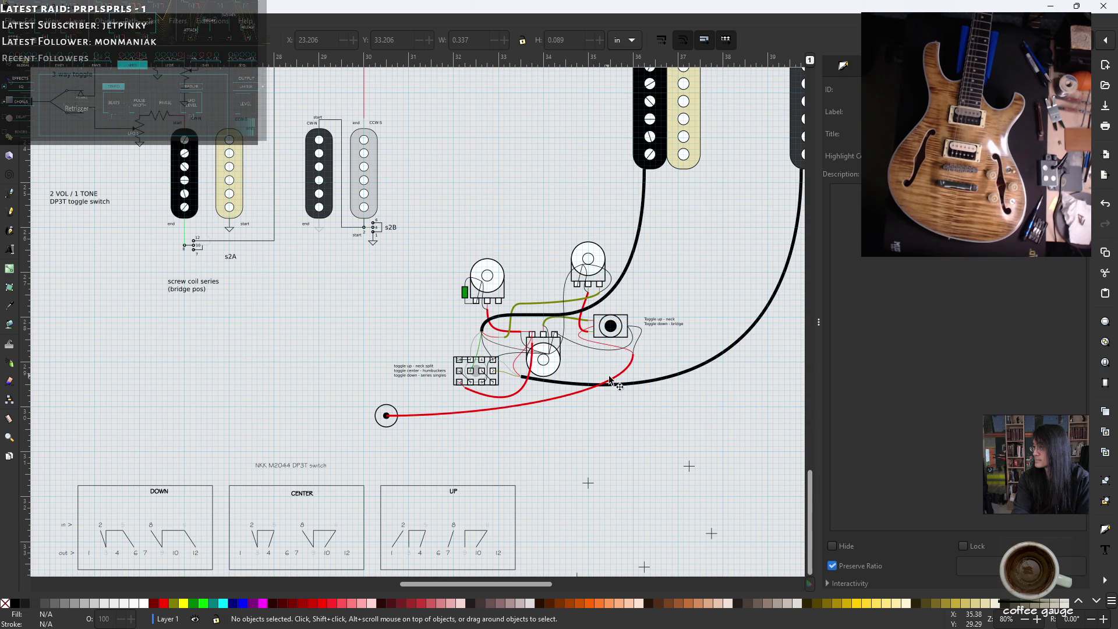
{"action": "scroll", "coordinate": [686, 285], "scroll_direction": "right", "scroll_amount": 4}
{"action": "scroll", "coordinate": [692, 244], "scroll_direction": "up", "scroll_amount": 2}
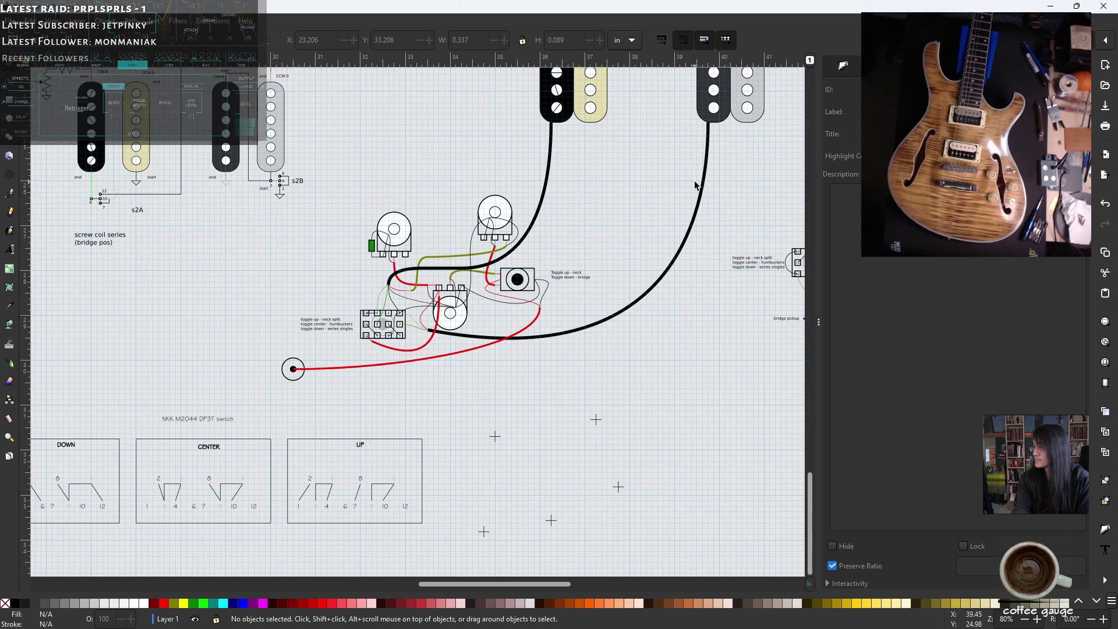
{"action": "scroll", "coordinate": [699, 186], "scroll_direction": "up", "scroll_amount": 2}
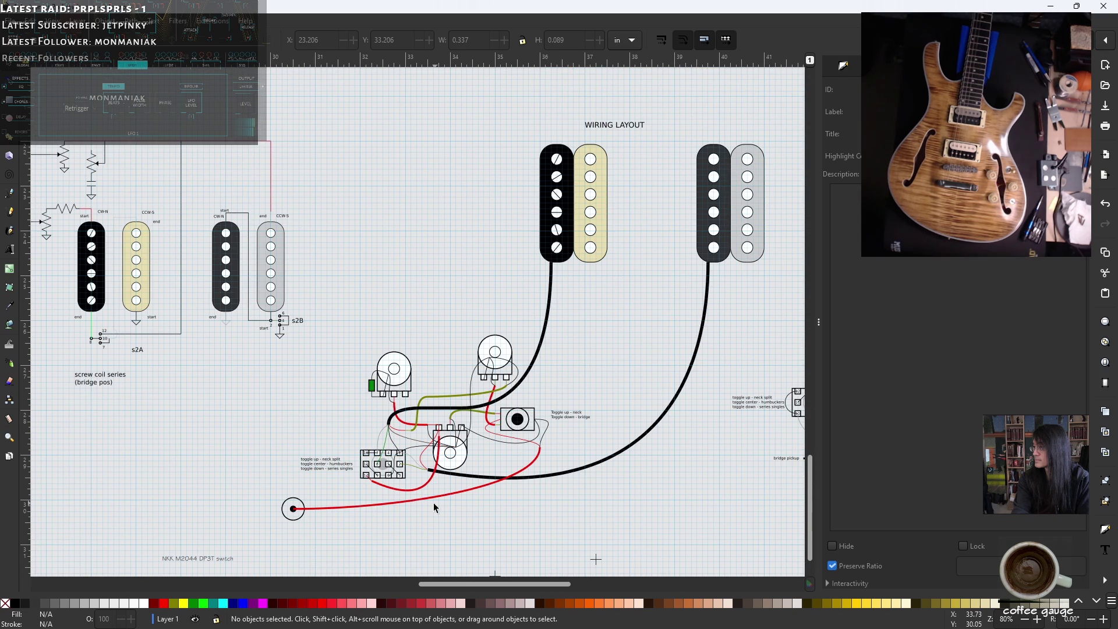
{"action": "scroll", "coordinate": [449, 463], "scroll_direction": "up", "scroll_amount": 4, "text": "ctrl"}
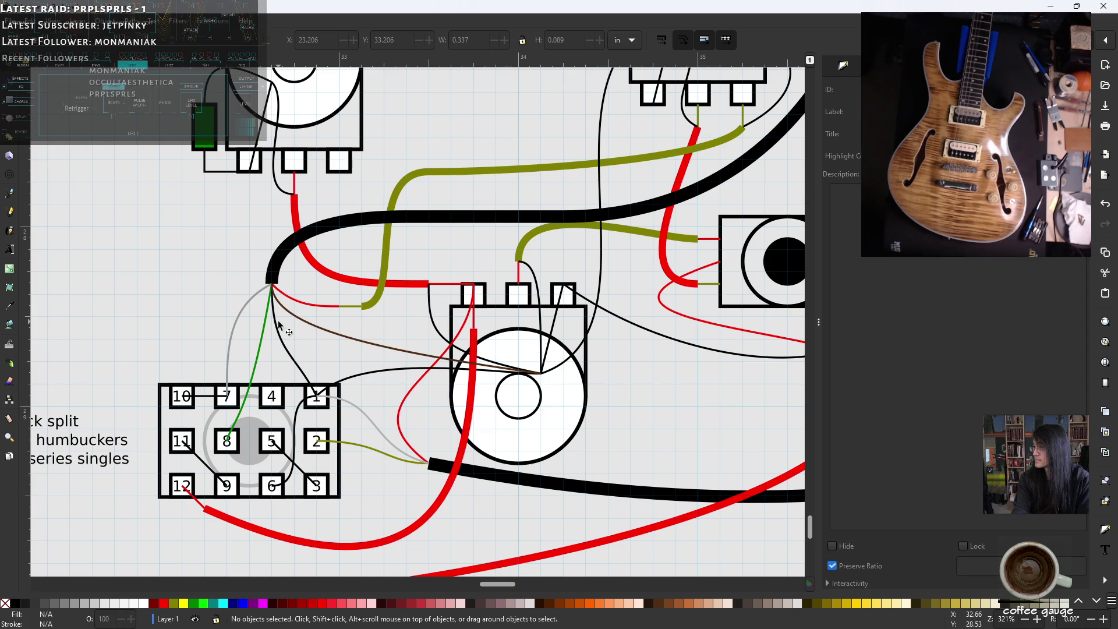
{"action": "scroll", "coordinate": [345, 426], "scroll_direction": "down", "scroll_amount": 4, "text": "ctrl"}
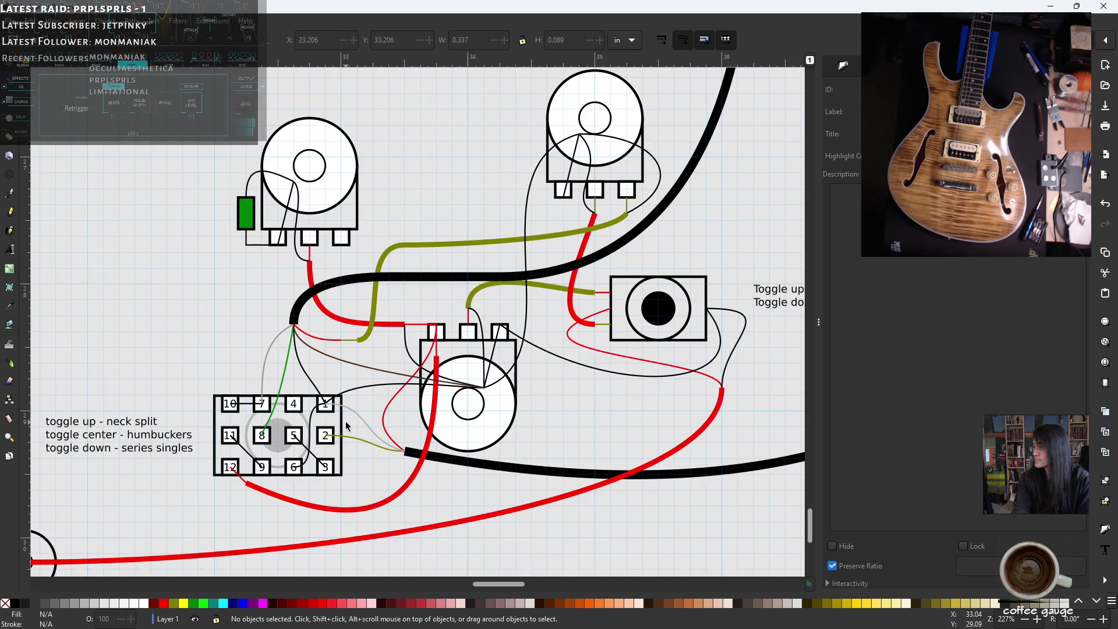
{"action": "scroll", "coordinate": [346, 426], "scroll_direction": "down", "scroll_amount": 1, "text": "ctrl"}
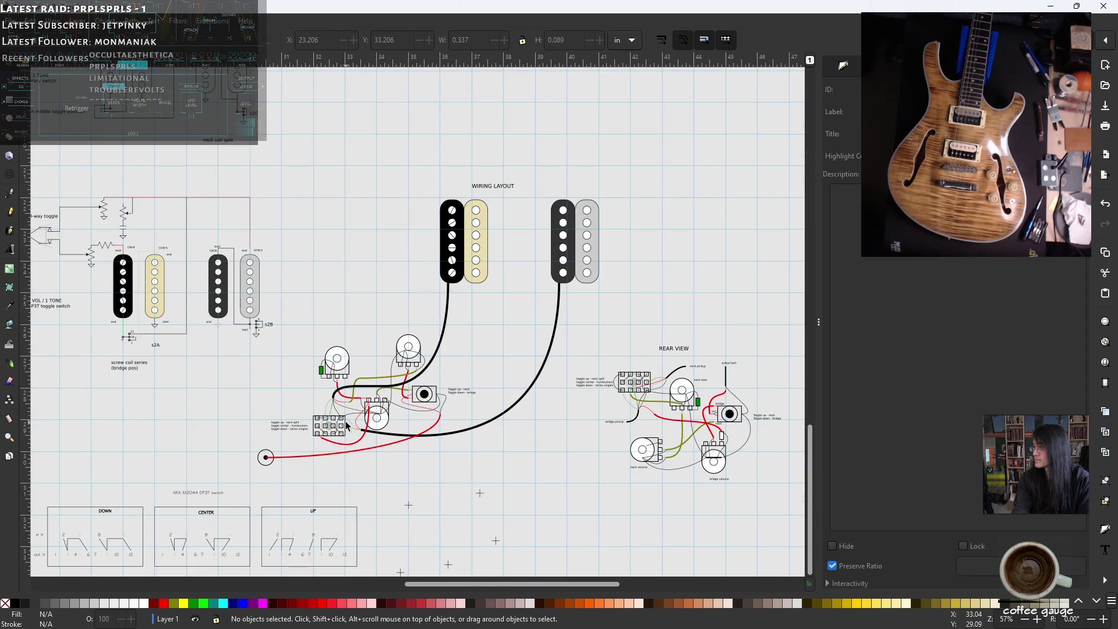
{"action": "scroll", "coordinate": [303, 410], "scroll_direction": "left", "scroll_amount": 2, "text": "shift"}
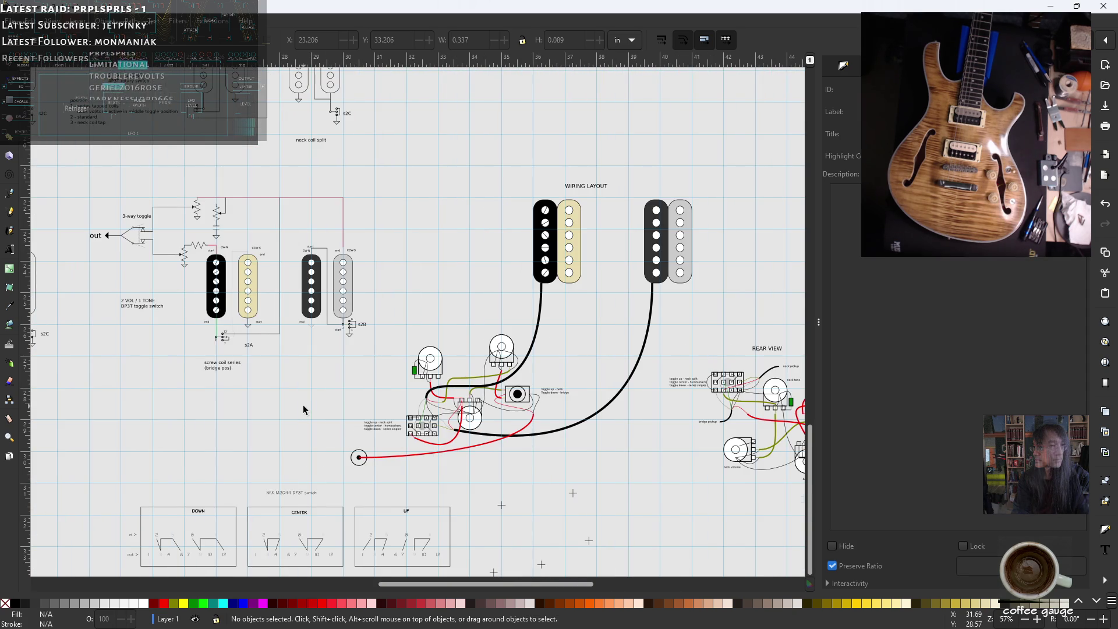
{"action": "scroll", "coordinate": [317, 399], "scroll_direction": "left", "scroll_amount": 2, "text": "shift"}
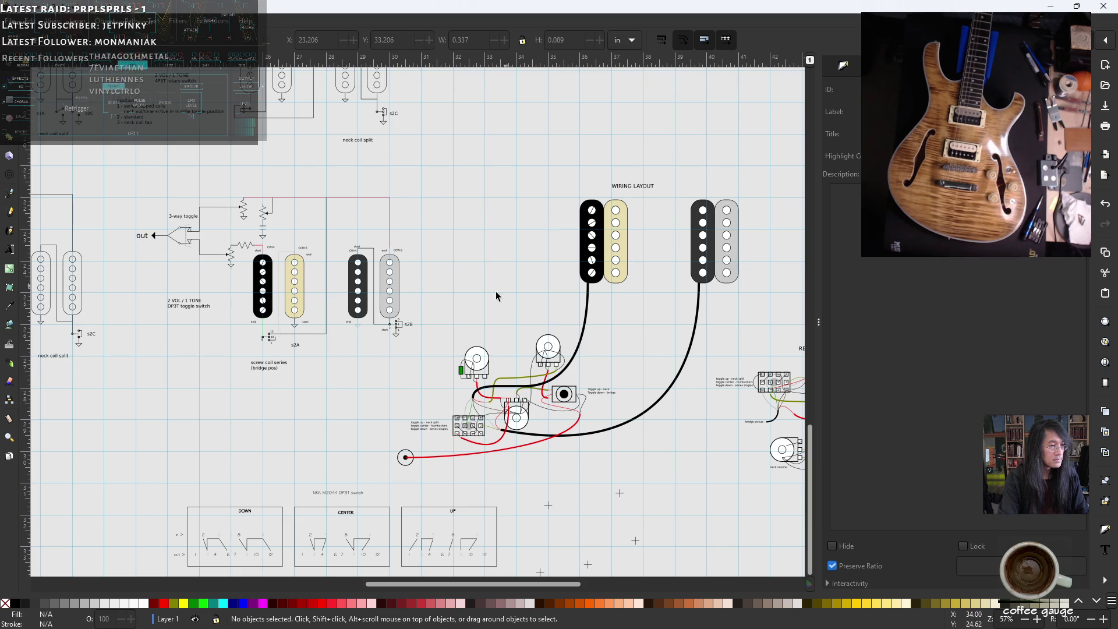
{"action": "scroll", "coordinate": [367, 342], "scroll_direction": "up", "scroll_amount": 2}
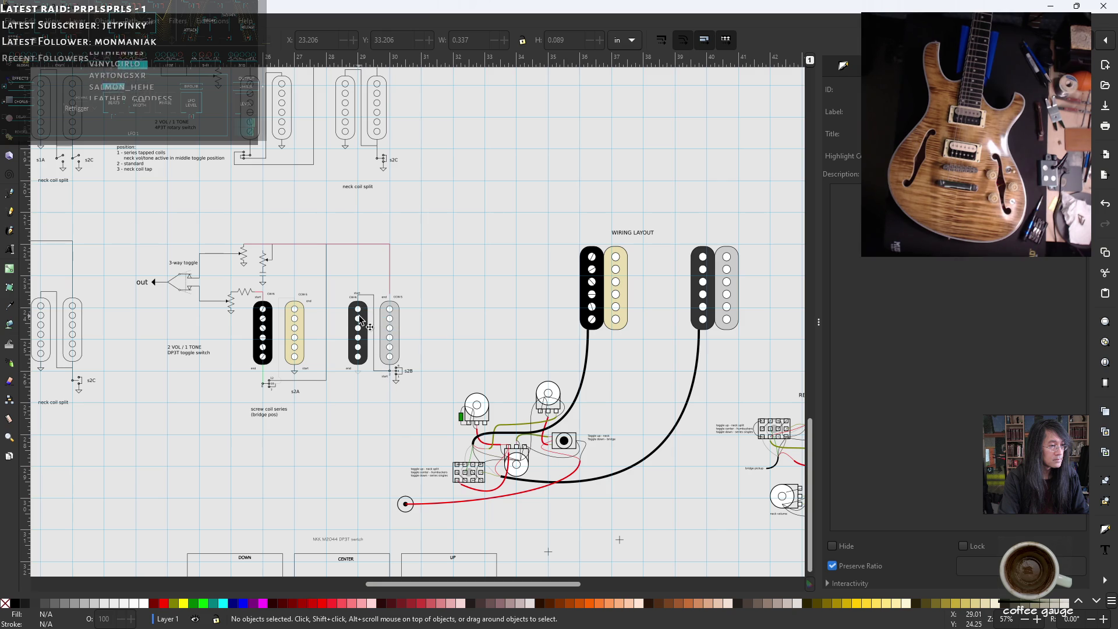
{"action": "scroll", "coordinate": [359, 317], "scroll_direction": "up", "scroll_amount": 2}
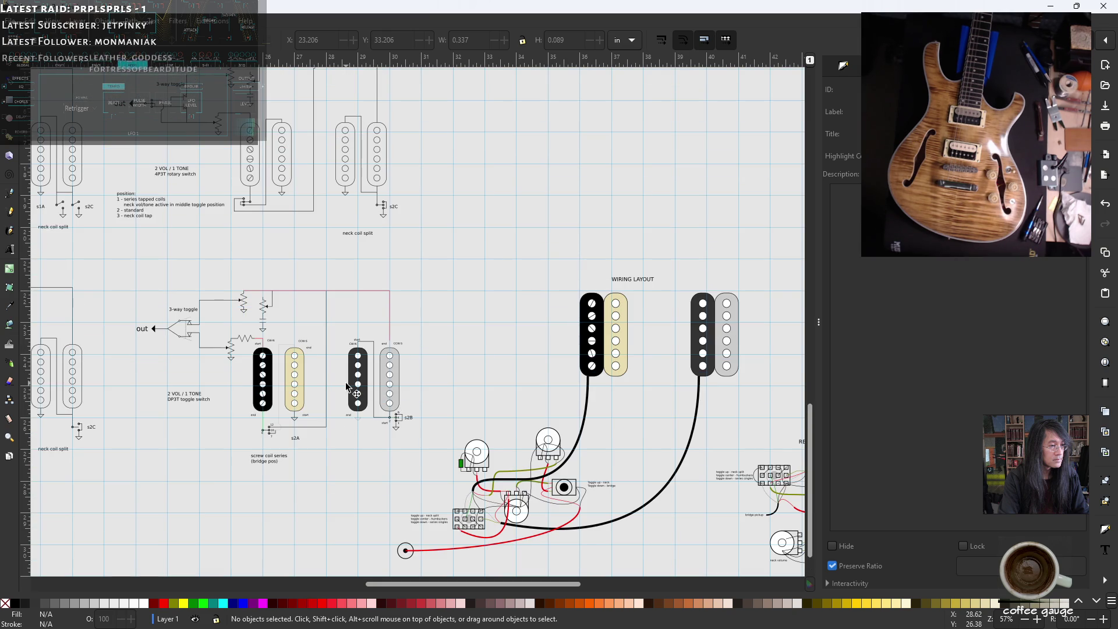
{"action": "scroll", "coordinate": [335, 343], "scroll_direction": "up", "scroll_amount": 2}
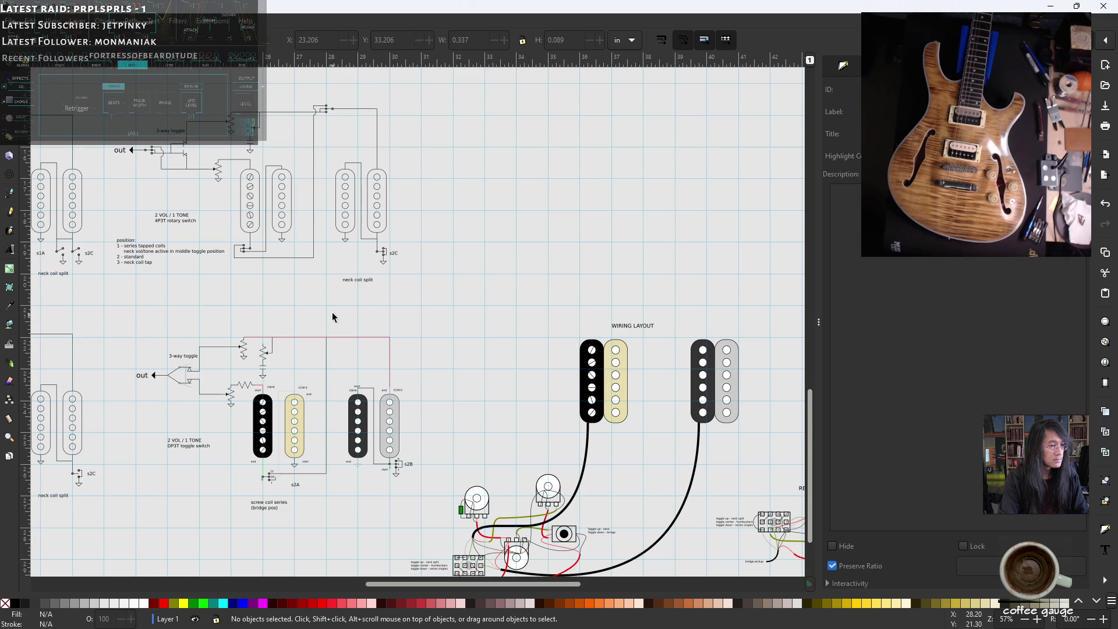
{"action": "scroll", "coordinate": [323, 344], "scroll_direction": "up", "scroll_amount": 2}
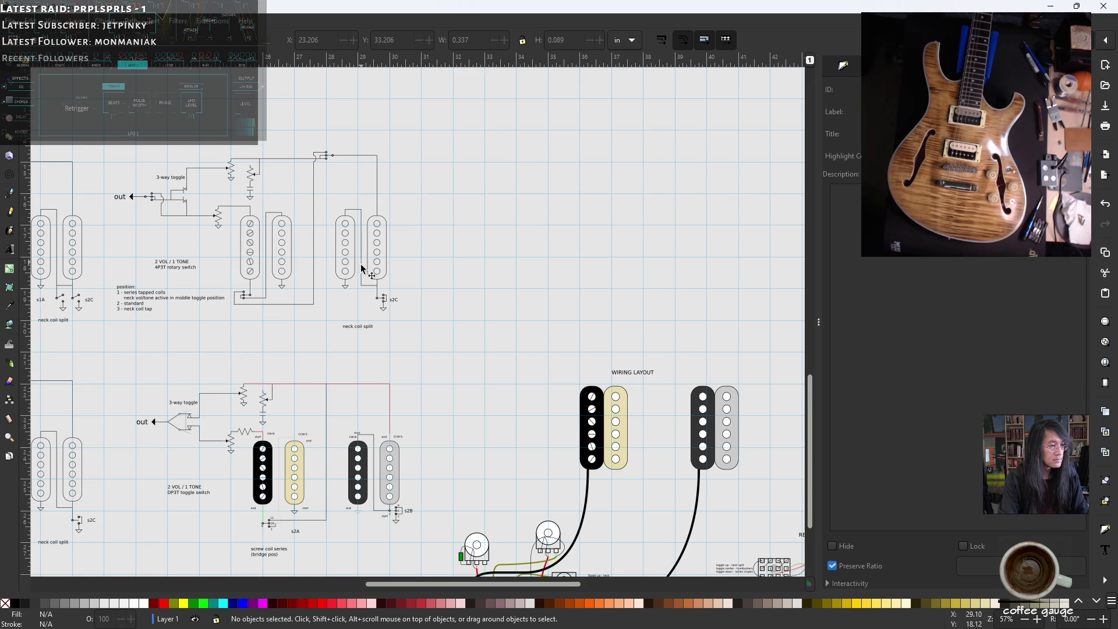
{"action": "scroll", "coordinate": [356, 319], "scroll_direction": "down", "scroll_amount": 2}
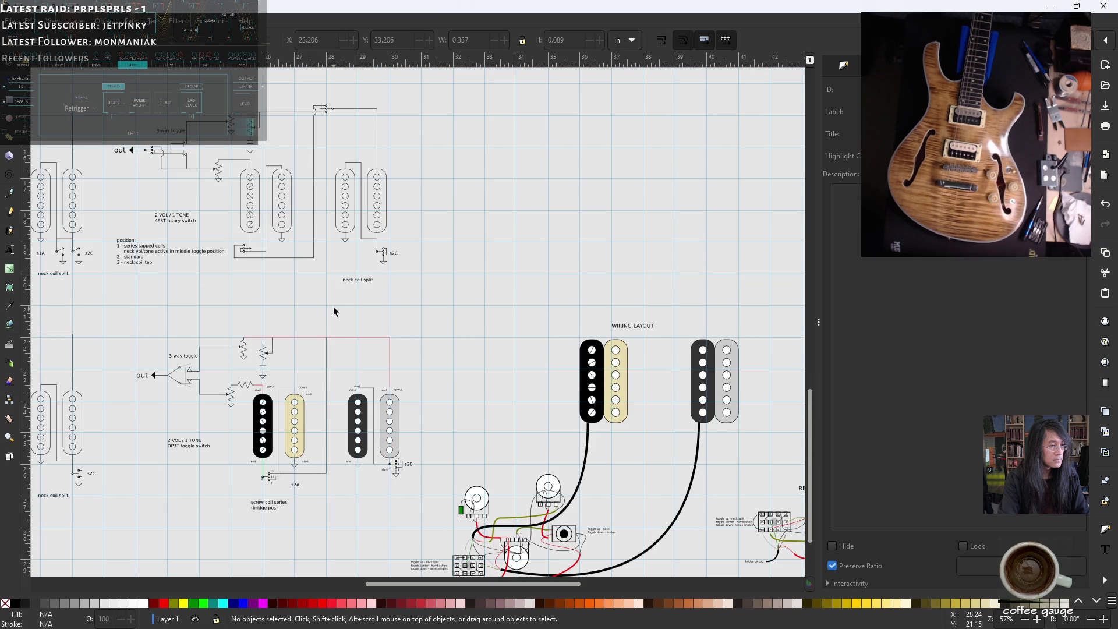
{"action": "scroll", "coordinate": [352, 346], "scroll_direction": "down", "scroll_amount": 2}
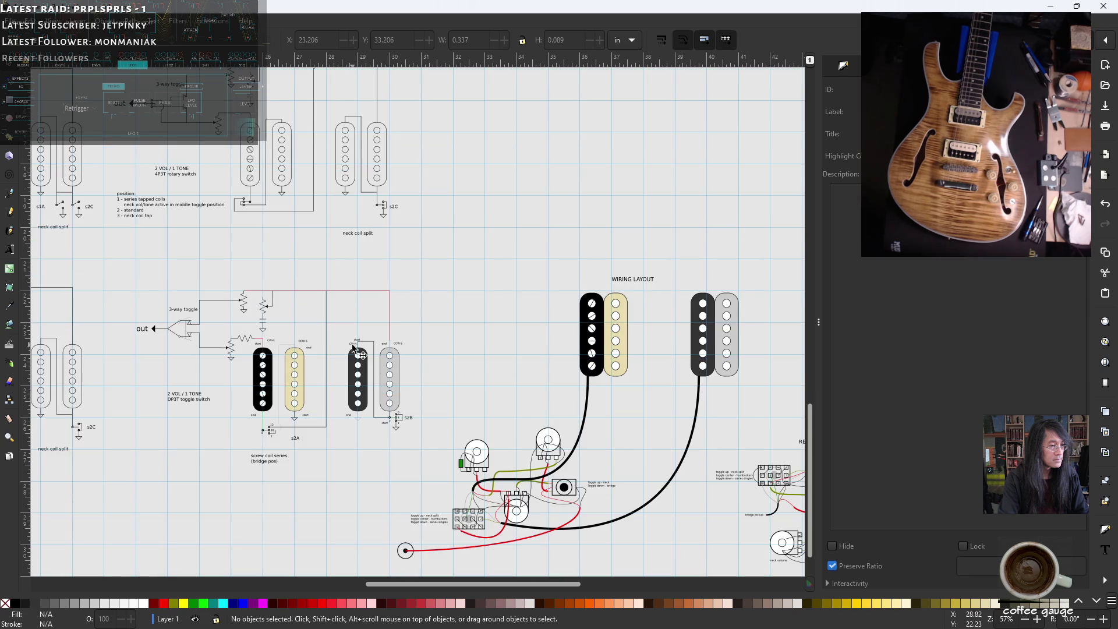
{"action": "scroll", "coordinate": [352, 347], "scroll_direction": "down", "scroll_amount": 2}
{"action": "scroll", "coordinate": [350, 347], "scroll_direction": "down", "scroll_amount": 2}
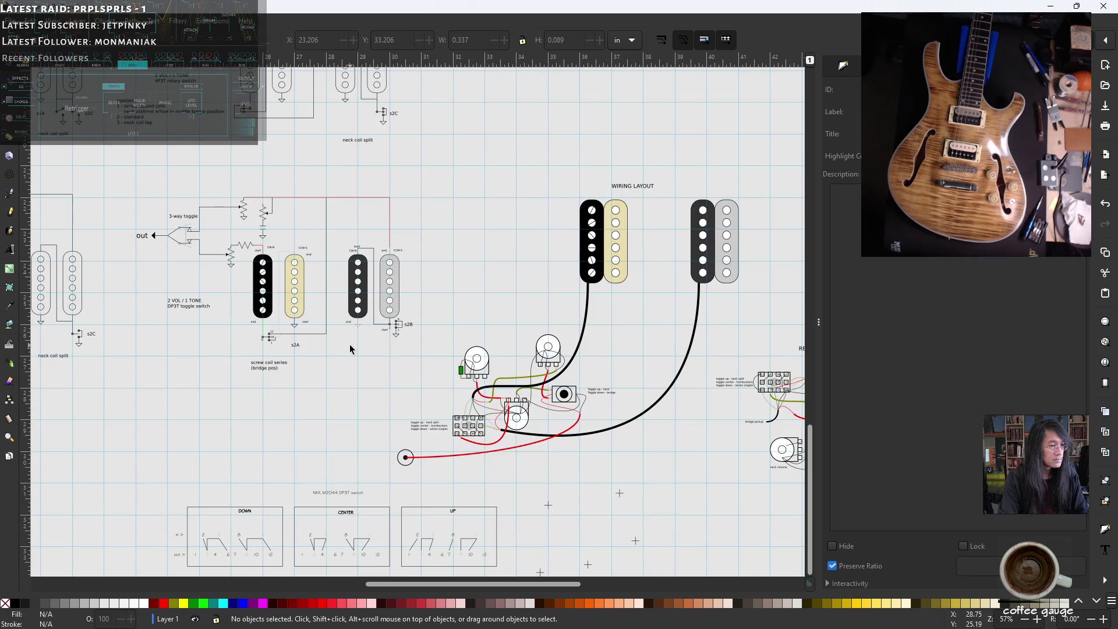
{"action": "scroll", "coordinate": [349, 348], "scroll_direction": "up", "scroll_amount": 2}
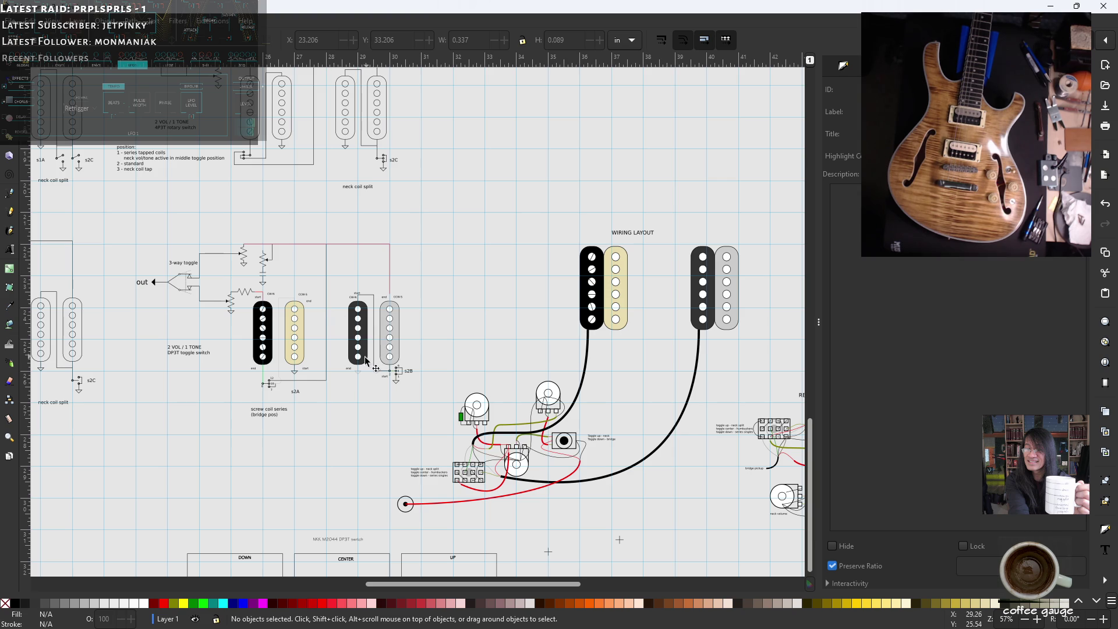
{"action": "scroll", "coordinate": [318, 367], "scroll_direction": "up", "scroll_amount": 2}
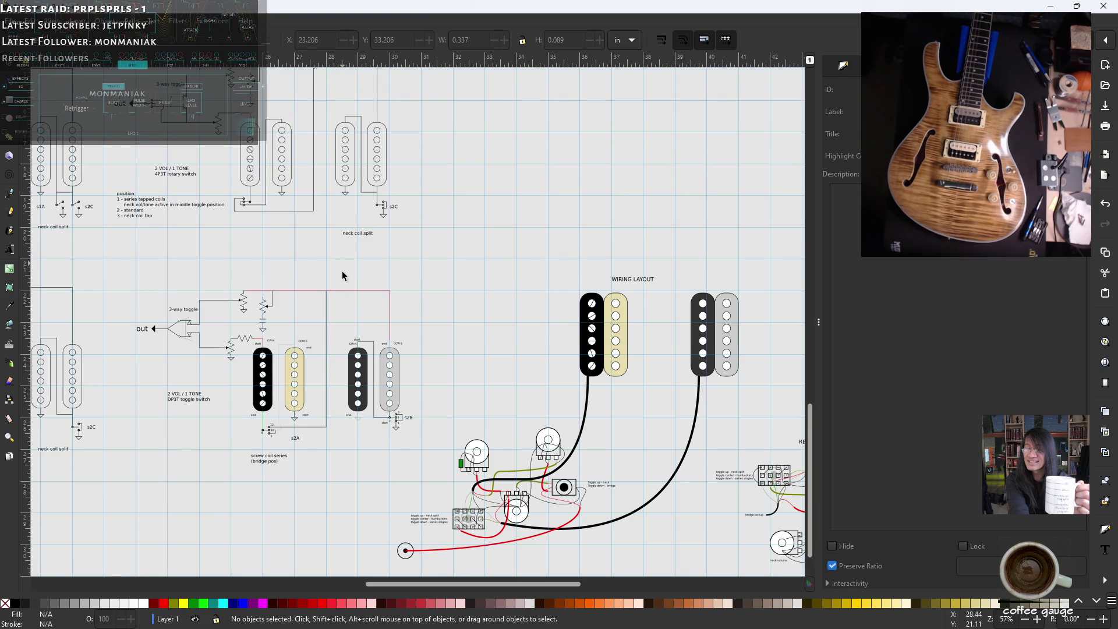
{"action": "scroll", "coordinate": [400, 342], "scroll_direction": "down", "scroll_amount": 2}
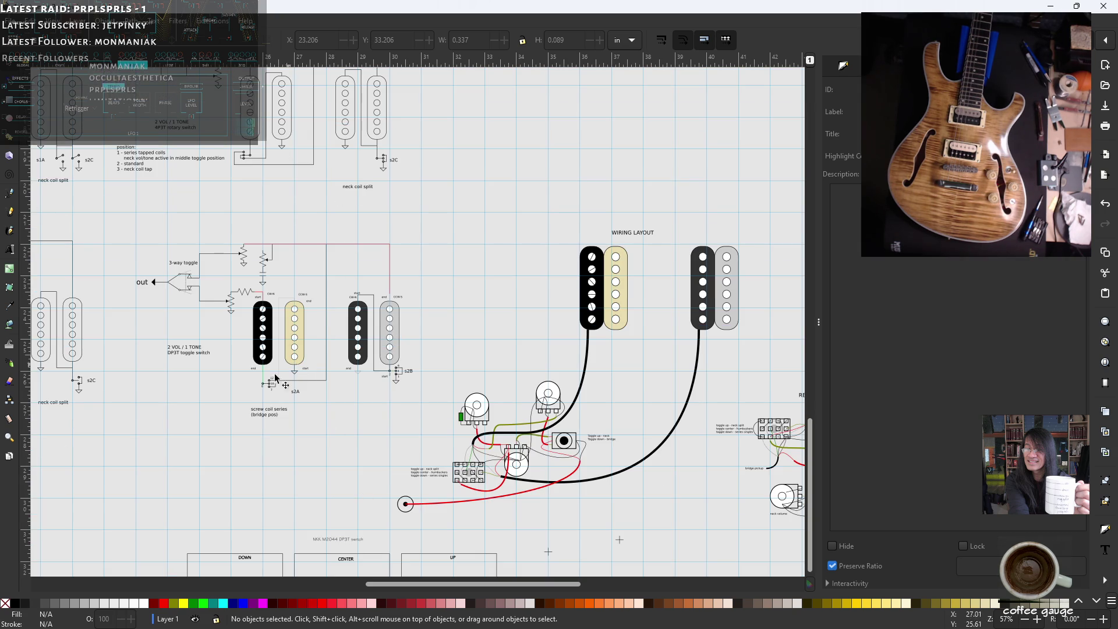
{"action": "scroll", "coordinate": [52, 343], "scroll_direction": "up", "scroll_amount": 2}
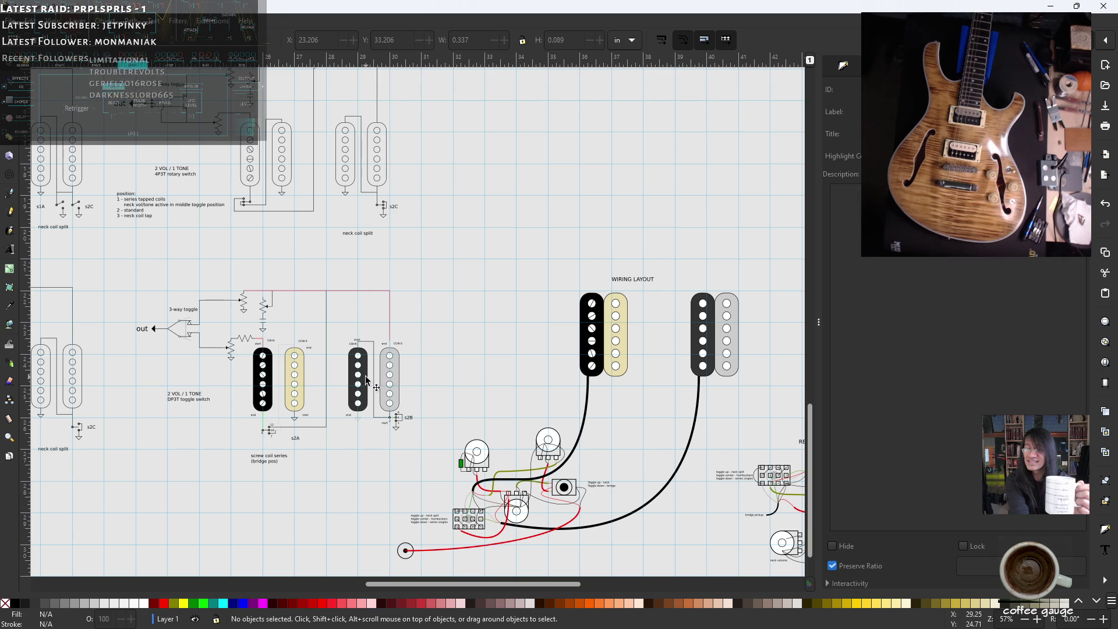
{"action": "scroll", "coordinate": [366, 380], "scroll_direction": "up", "scroll_amount": 3, "text": "ctrl"}
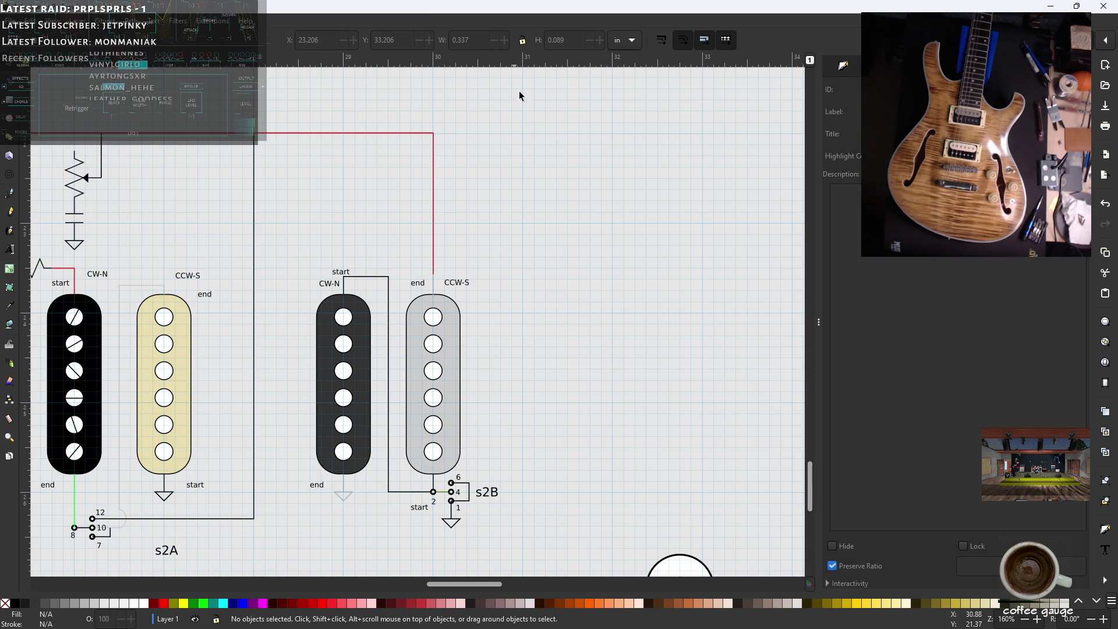
{"action": "scroll", "coordinate": [563, 220], "scroll_direction": "down", "scroll_amount": 1, "text": "ctrl"}
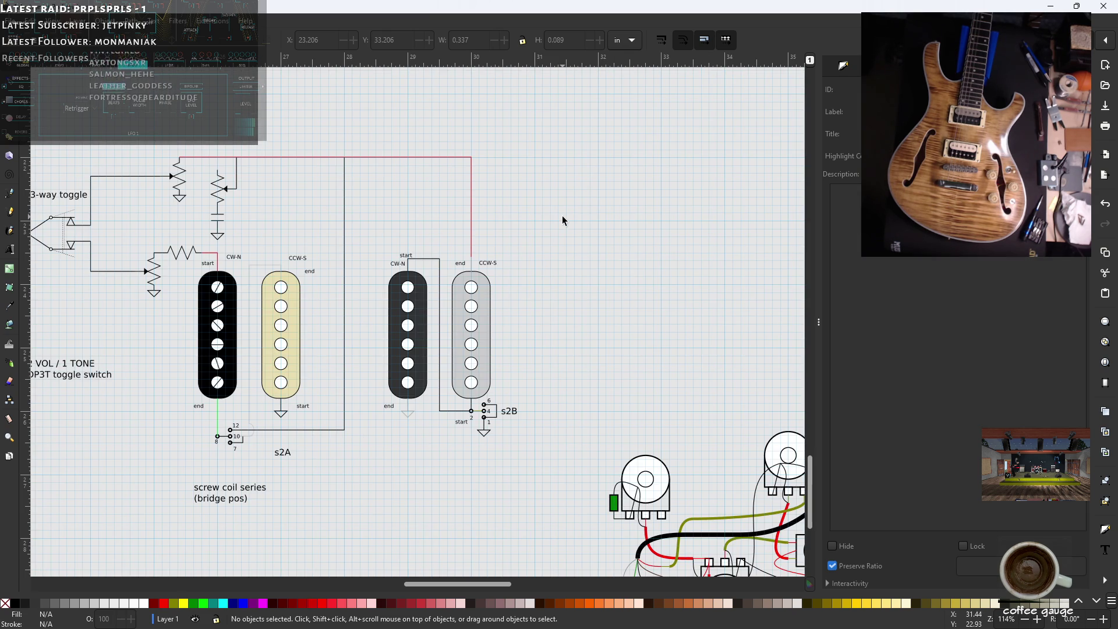
{"action": "scroll", "coordinate": [563, 221], "scroll_direction": "down", "scroll_amount": 1, "text": "ctrl"}
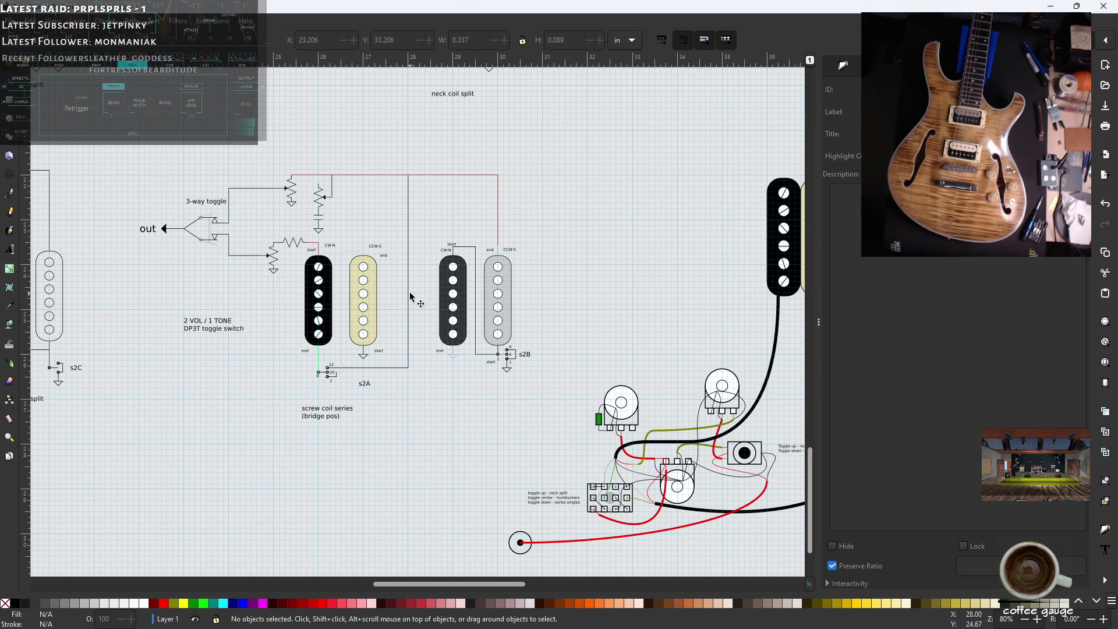
{"action": "scroll", "coordinate": [247, 331], "scroll_direction": "up", "scroll_amount": 2}
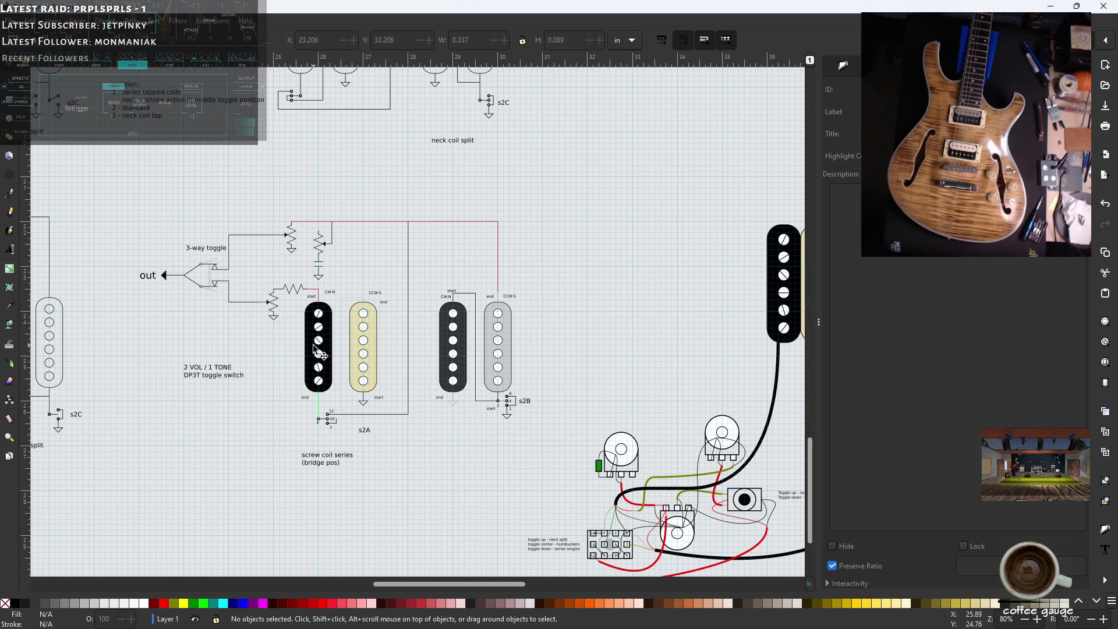
{"action": "scroll", "coordinate": [341, 389], "scroll_direction": "up", "scroll_amount": 2}
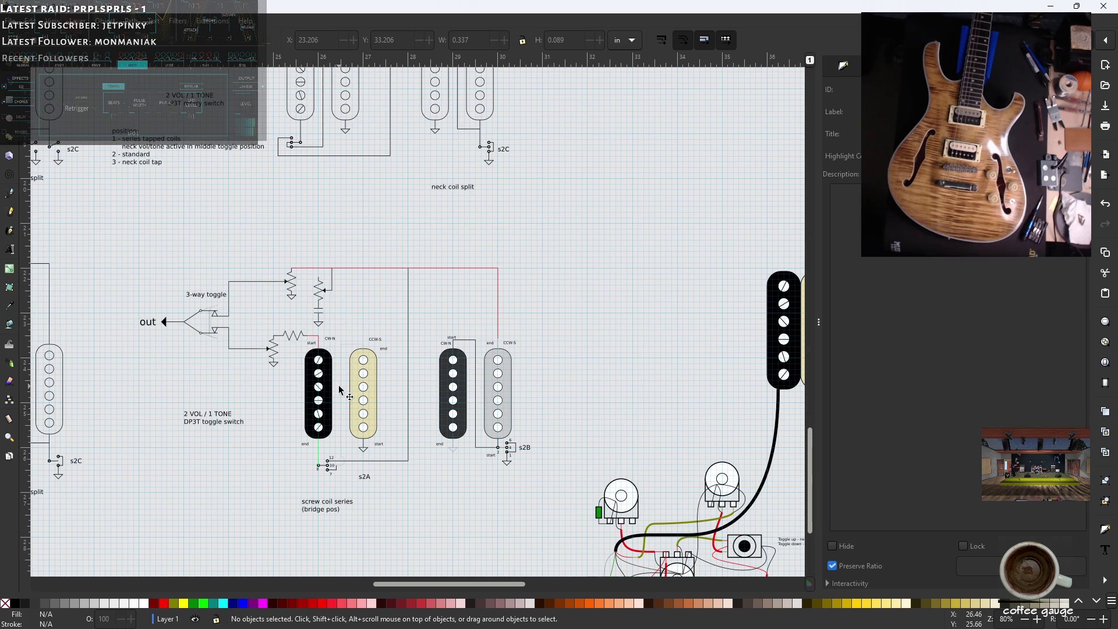
{"action": "scroll", "coordinate": [340, 389], "scroll_direction": "up", "scroll_amount": 4}
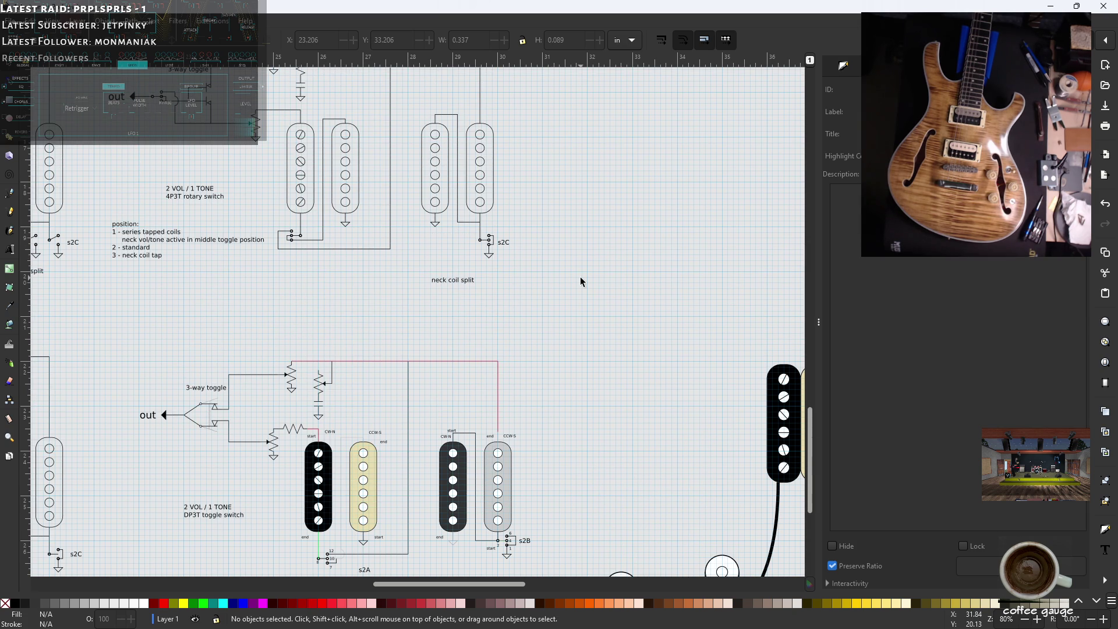
{"action": "scroll", "coordinate": [508, 298], "scroll_direction": "down", "scroll_amount": 2}
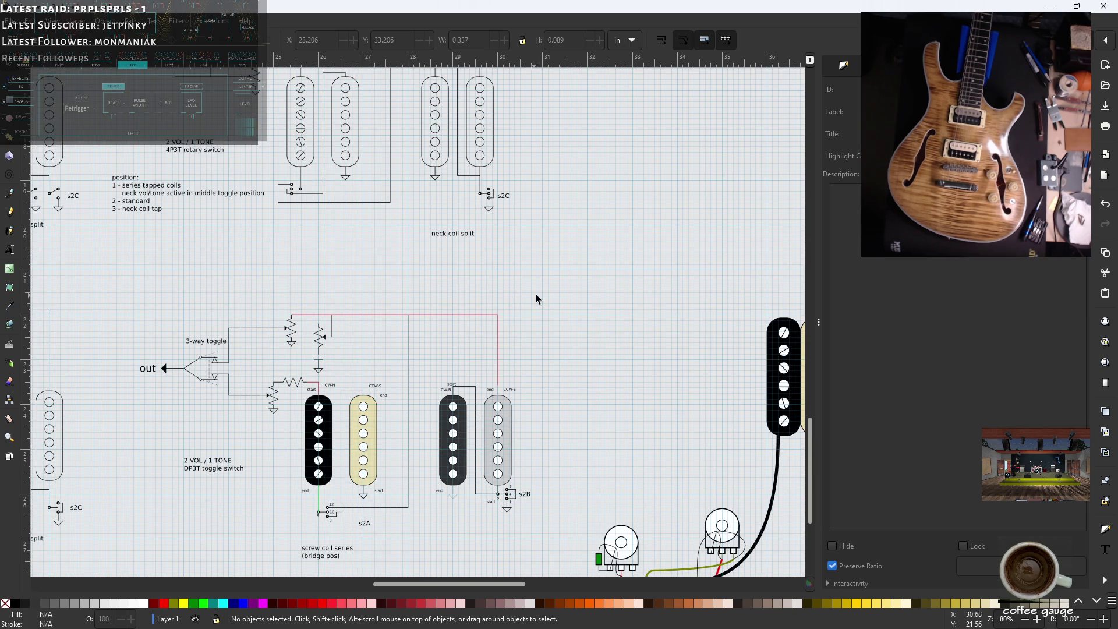
{"action": "scroll", "coordinate": [534, 295], "scroll_direction": "down", "scroll_amount": 2}
{"action": "scroll", "coordinate": [586, 290], "scroll_direction": "up", "scroll_amount": 2}
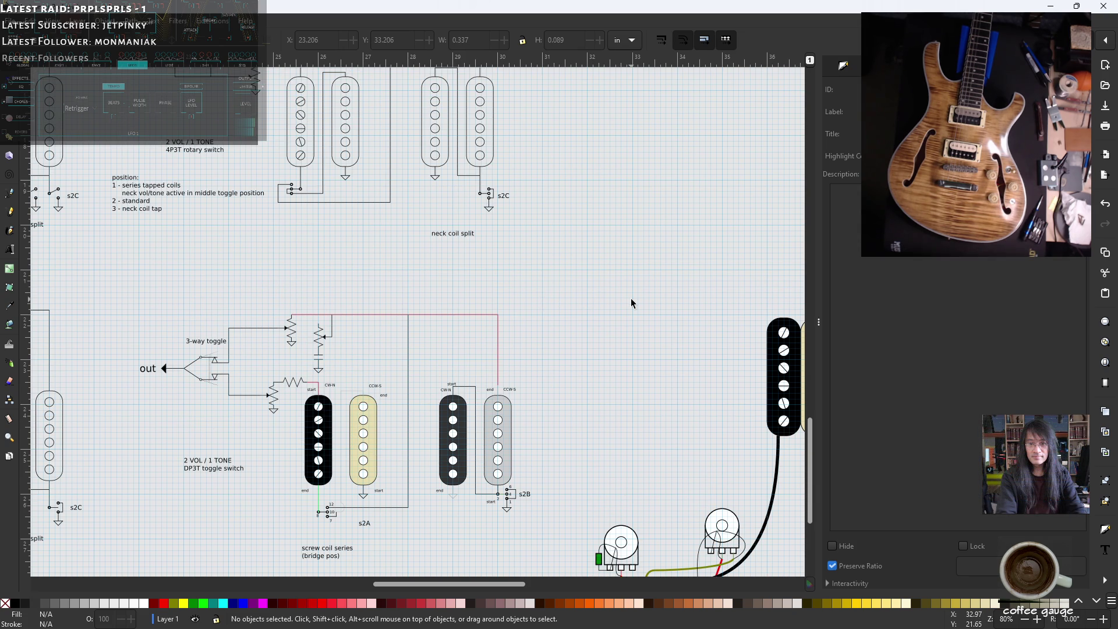
{"action": "scroll", "coordinate": [631, 303], "scroll_direction": "up", "scroll_amount": 2}
{"action": "scroll", "coordinate": [519, 296], "scroll_direction": "down", "scroll_amount": 4}
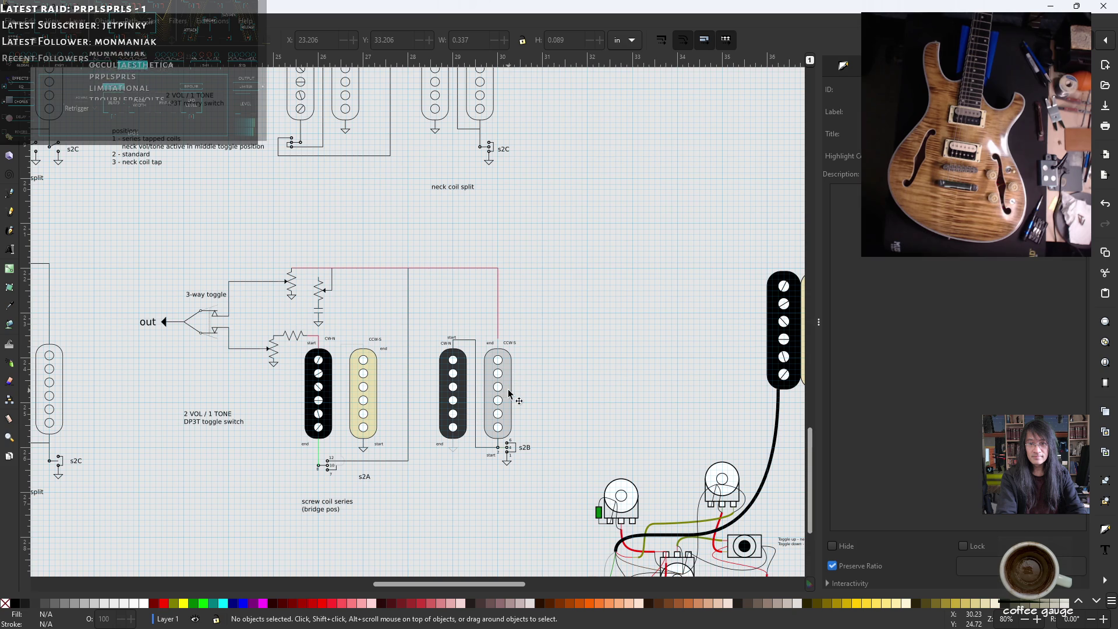
{"action": "scroll", "coordinate": [509, 383], "scroll_direction": "up", "scroll_amount": 2, "text": "ctrl"}
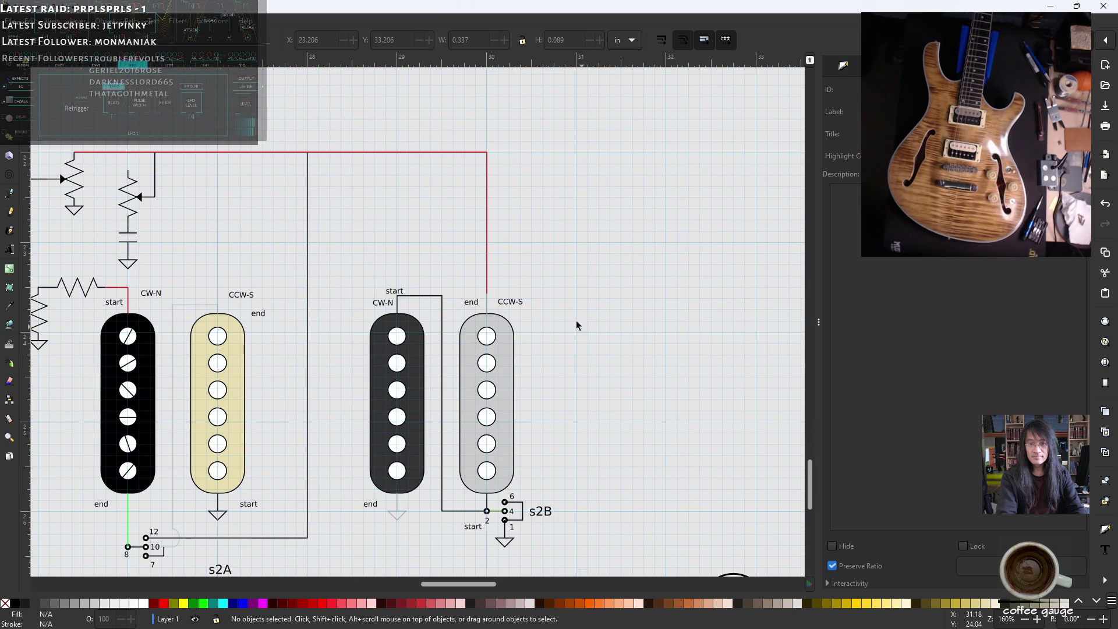
{"action": "scroll", "coordinate": [591, 296], "scroll_direction": "down", "scroll_amount": 2}
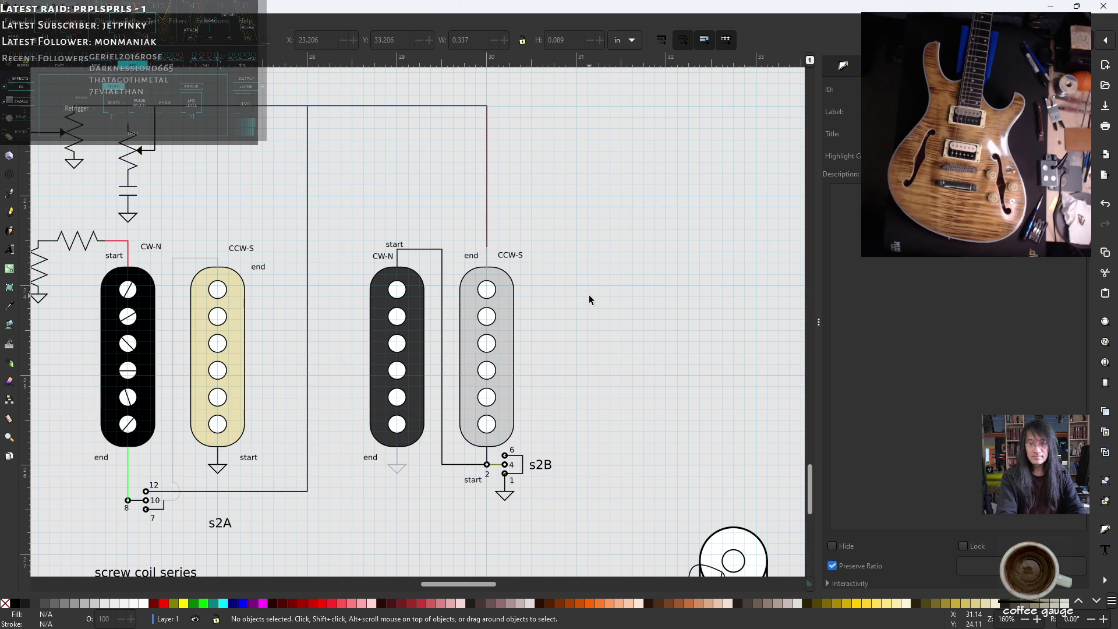
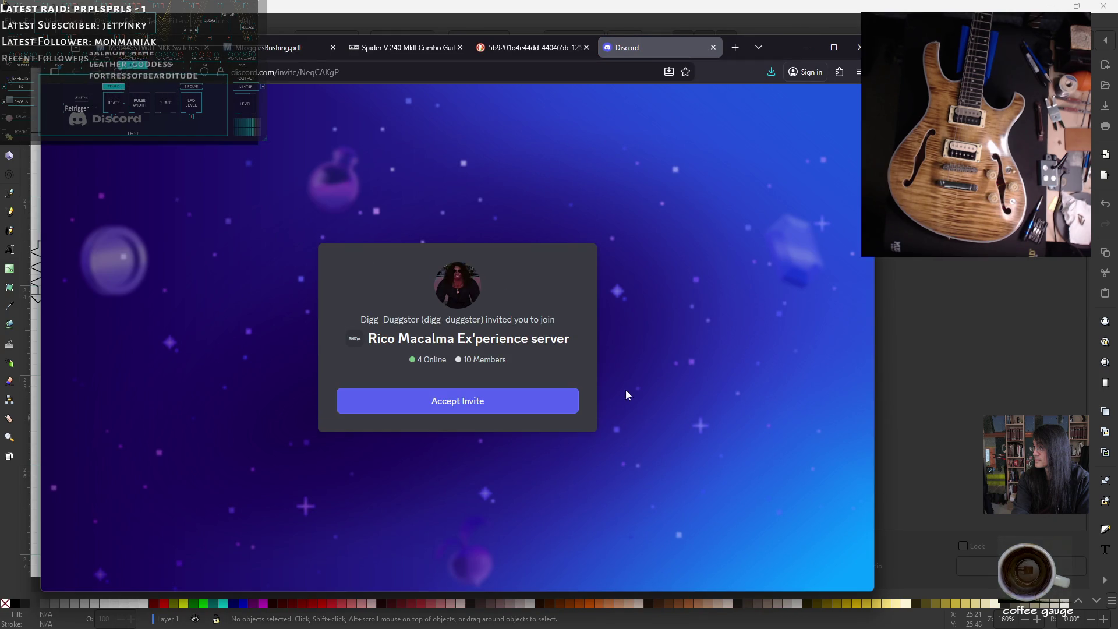
- Close the Discord server invite tab in Edge to reveal the image search tab
{"action": "left_click", "coordinate": [711, 47]}
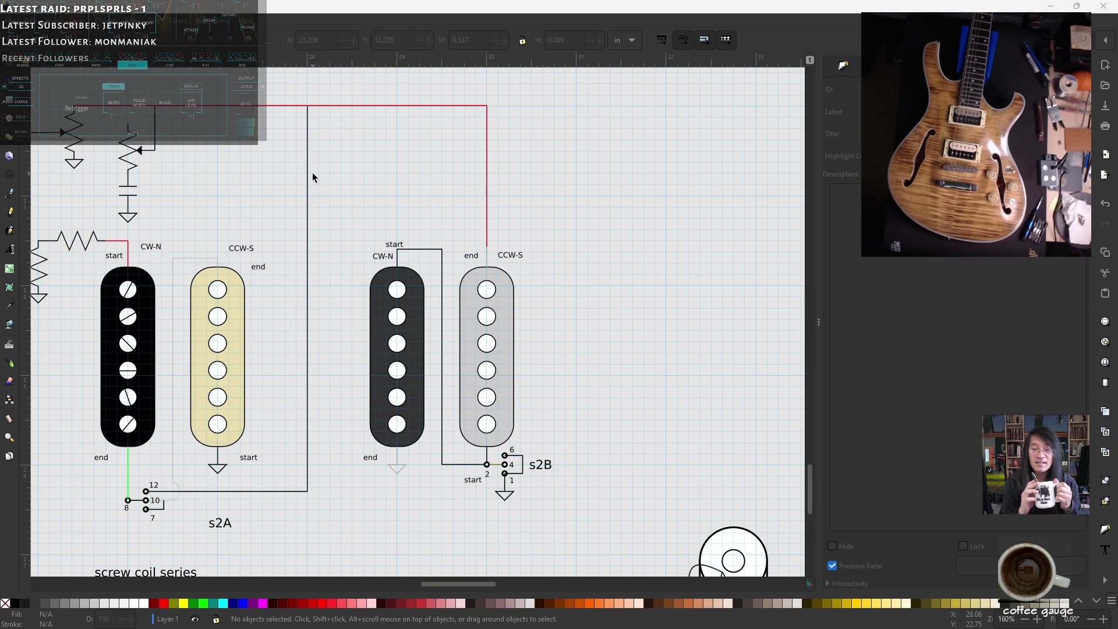
- Scroll up in Inkscape to the humbucker pickups wired to switches s2A and s2B
{"action": "scroll", "coordinate": [317, 166], "scroll_direction": "up", "scroll_amount": 2}
{"action": "scroll", "coordinate": [342, 184], "scroll_direction": "down", "scroll_amount": 4}
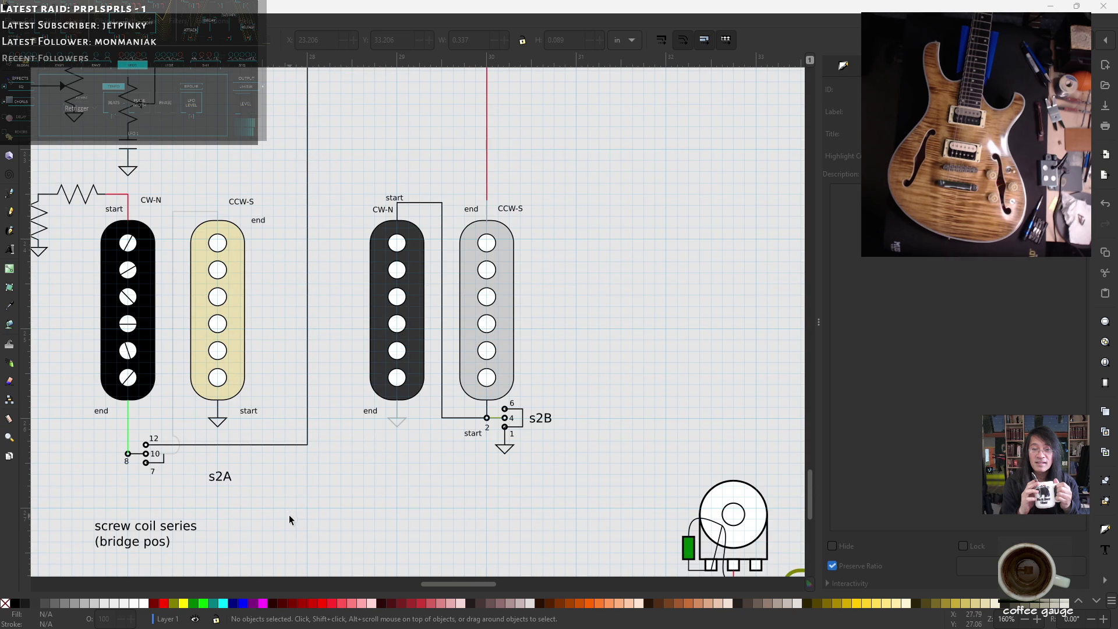
{"action": "left_click_drag", "start_coordinate": [488, 583], "coordinate": [475, 584]}
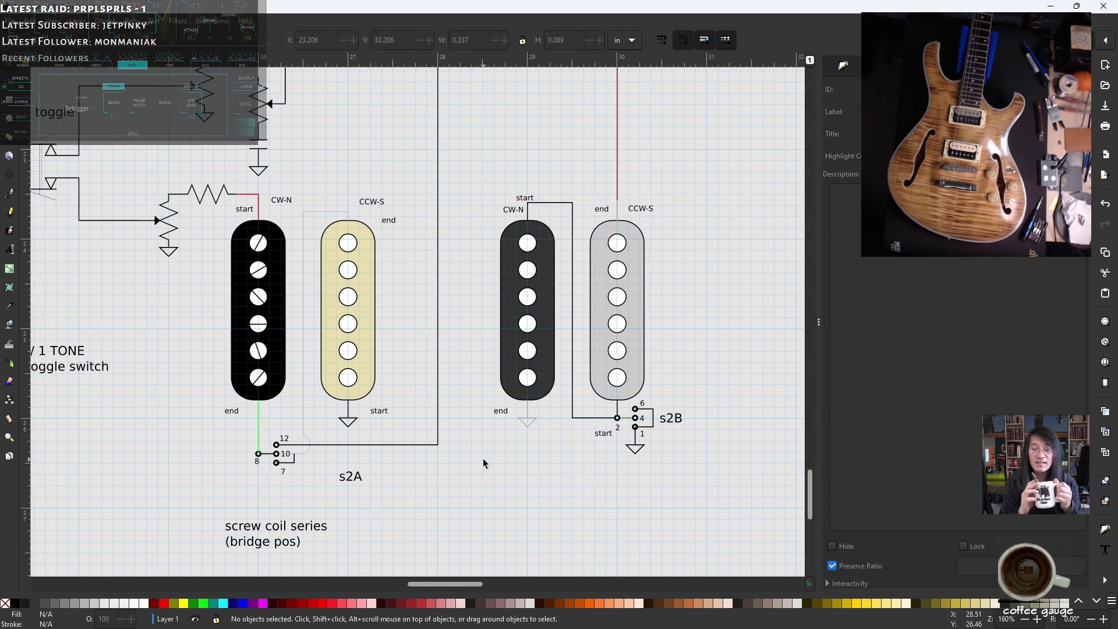
{"action": "scroll", "coordinate": [484, 459], "scroll_direction": "down", "scroll_amount": 2}
{"action": "scroll", "coordinate": [512, 354], "scroll_direction": "down", "scroll_amount": 2}
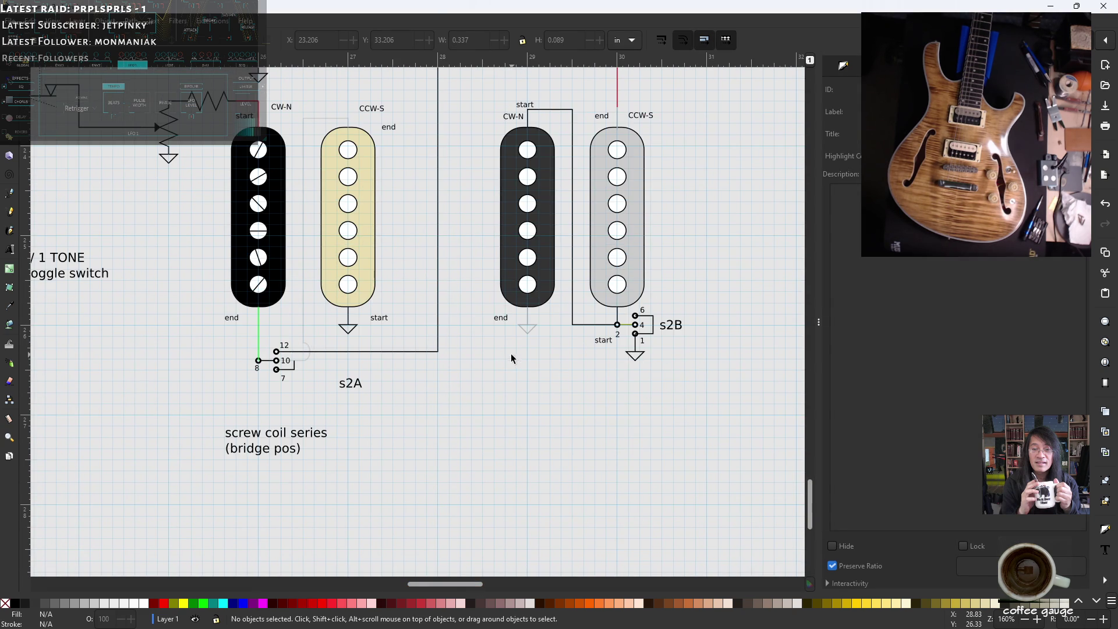
{"action": "scroll", "coordinate": [438, 331], "scroll_direction": "up", "scroll_amount": 2}
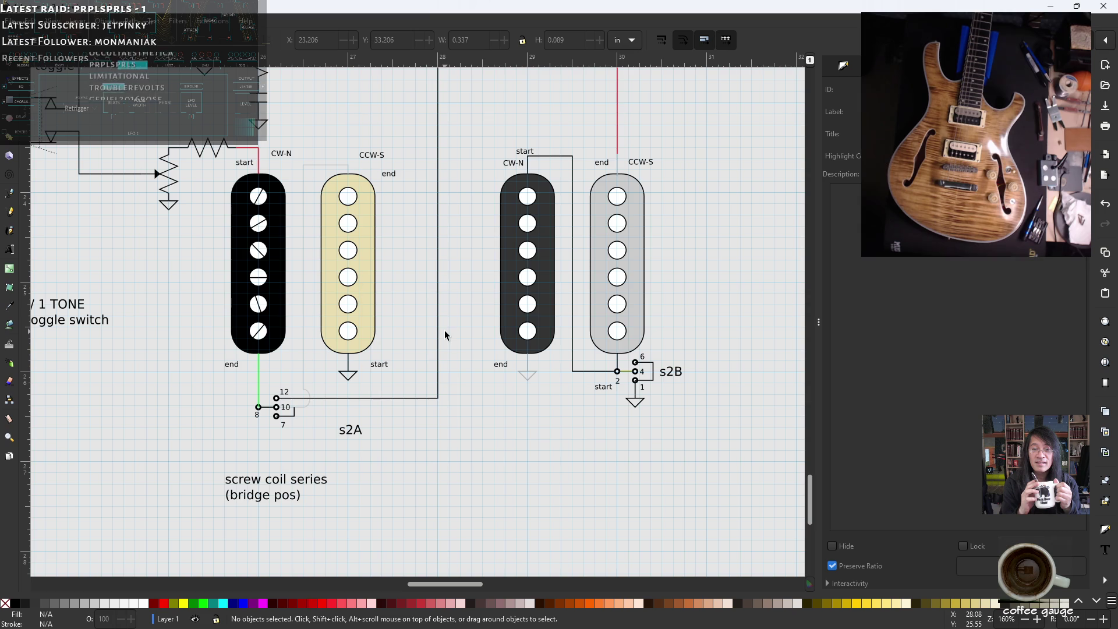
{"action": "scroll", "coordinate": [490, 340], "scroll_direction": "up", "scroll_amount": 2}
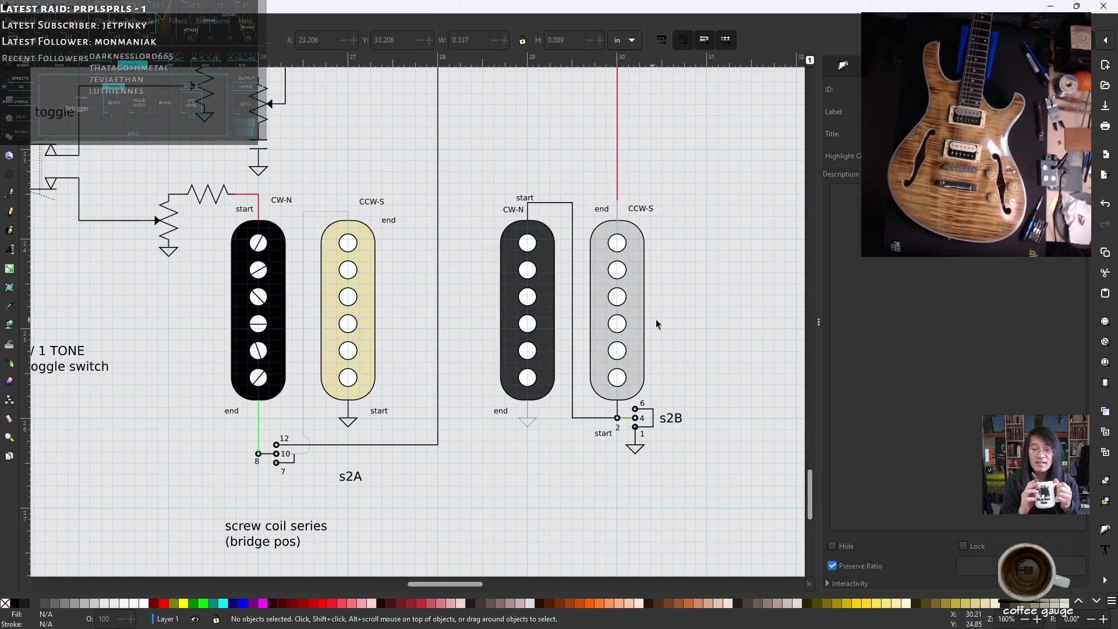
{"action": "scroll", "coordinate": [474, 338], "scroll_direction": "up", "scroll_amount": 2}
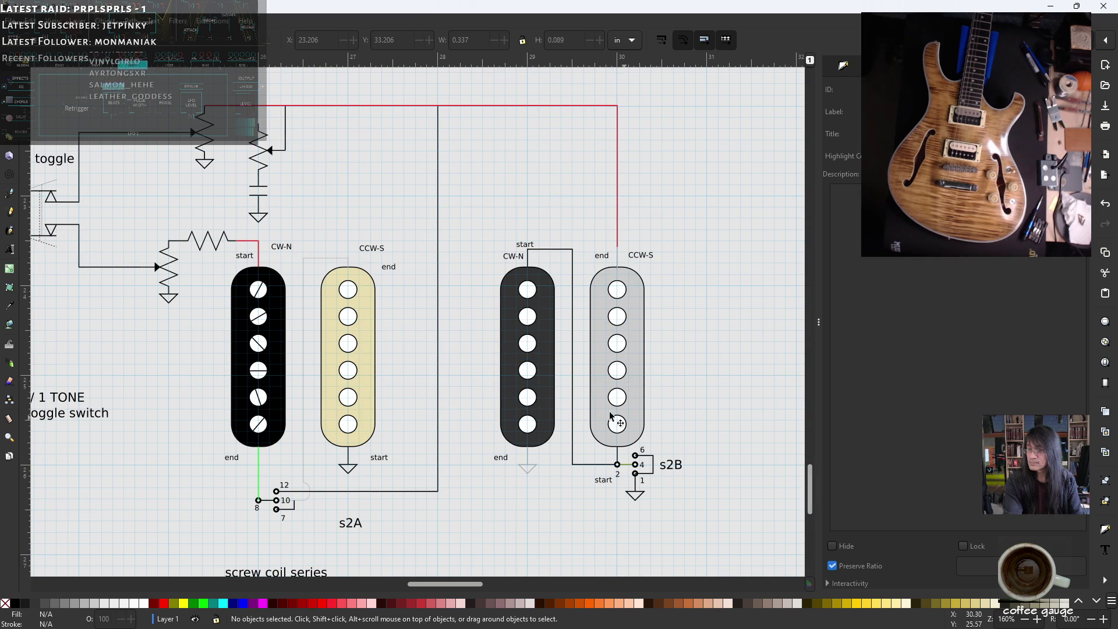
{"action": "left_click_drag", "start_coordinate": [480, 584], "coordinate": [494, 584]}
{"action": "scroll", "coordinate": [516, 387], "scroll_direction": "down", "scroll_amount": 2}
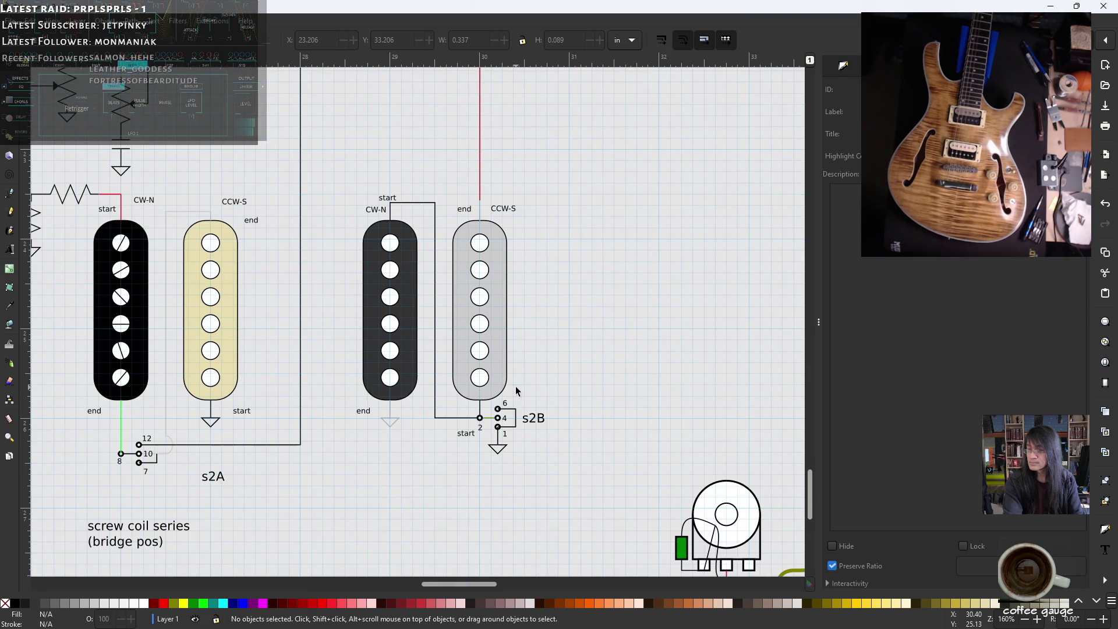
{"action": "scroll", "coordinate": [327, 402], "scroll_direction": "down", "scroll_amount": 3}
{"action": "scroll", "coordinate": [327, 402], "scroll_direction": "up", "scroll_amount": 3}
{"action": "scroll", "coordinate": [538, 455], "scroll_direction": "down", "scroll_amount": 4}
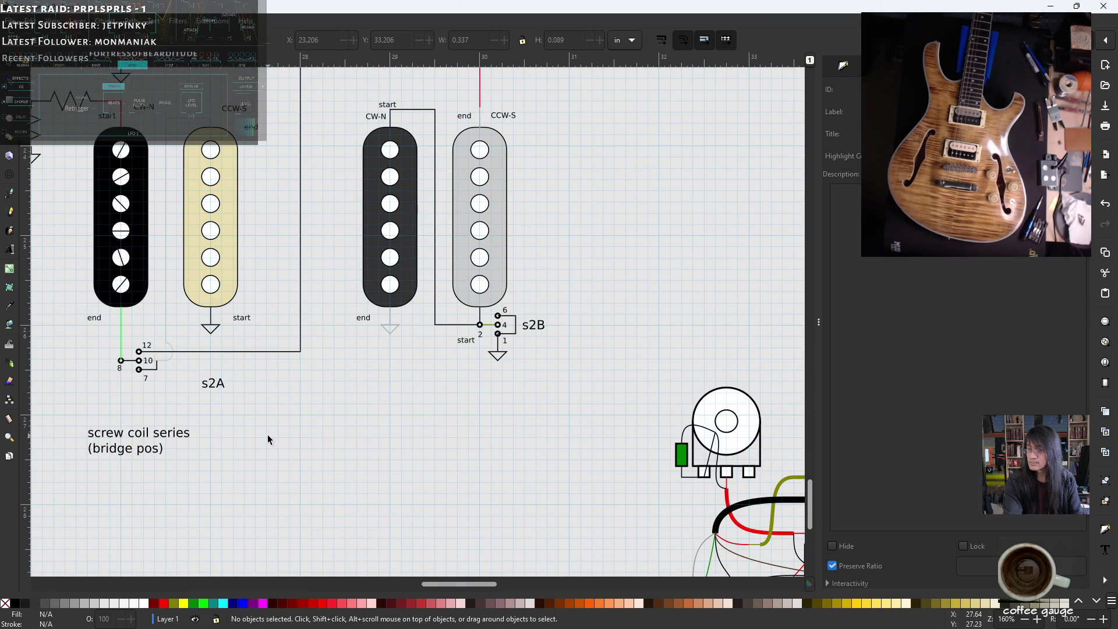
{"action": "scroll", "coordinate": [342, 438], "scroll_direction": "up", "scroll_amount": 6}
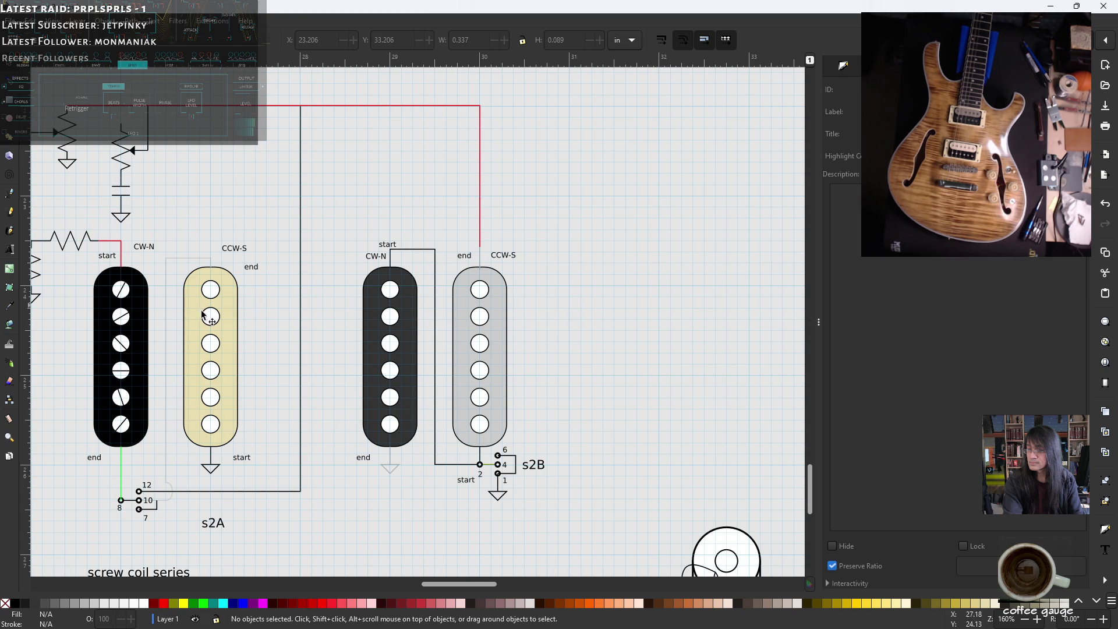
{"action": "mouse_move", "coordinate": [448, 585]}
{"action": "left_mouse_down"}
{"action": "mouse_move", "coordinate": [430, 585]}
{"action": "mouse_move", "coordinate": [439, 584]}
{"action": "left_mouse_up"}
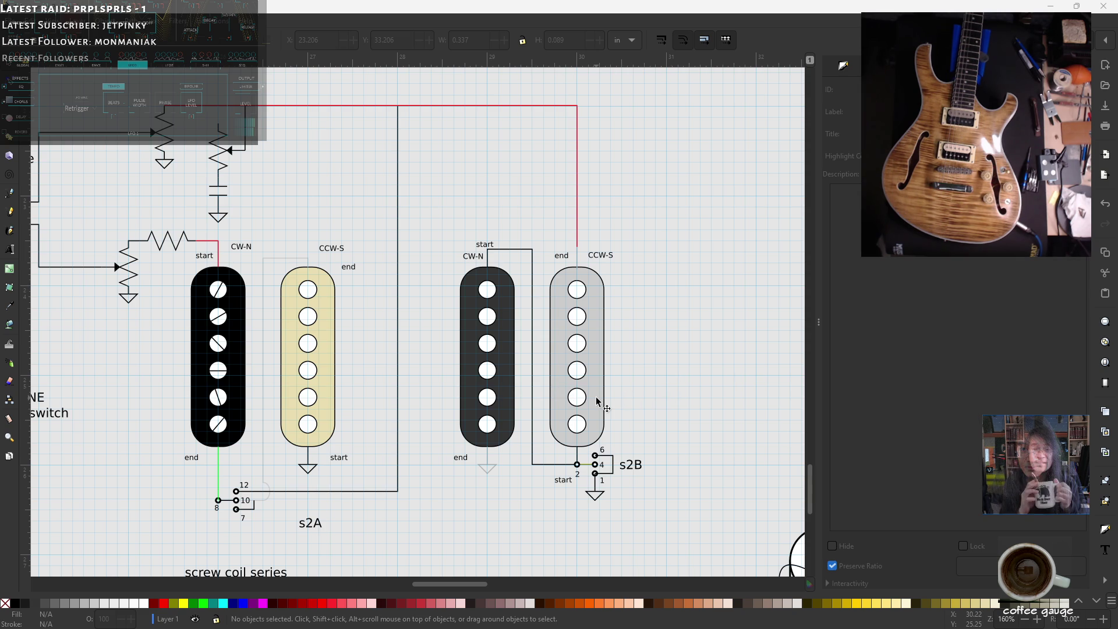
- Scroll down the diagram to view both humbuckers' coils wired through s2A and s2B
{"action": "scroll", "coordinate": [597, 398], "scroll_direction": "down", "scroll_amount": 1, "text": "ctrl"}
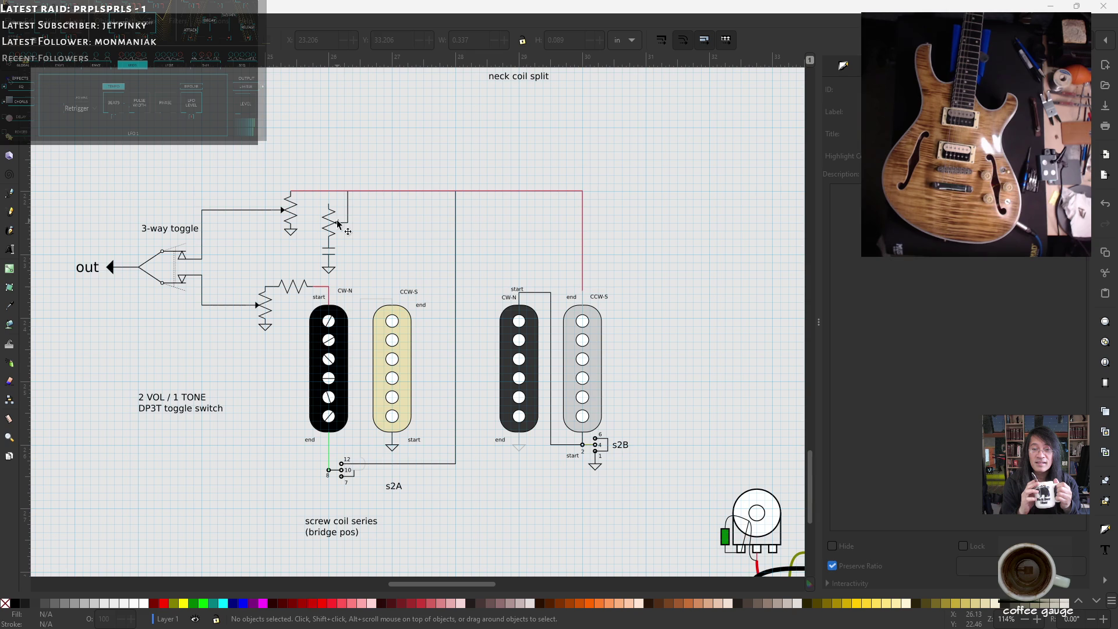
{"action": "scroll", "coordinate": [657, 238], "scroll_direction": "down", "scroll_amount": 2}
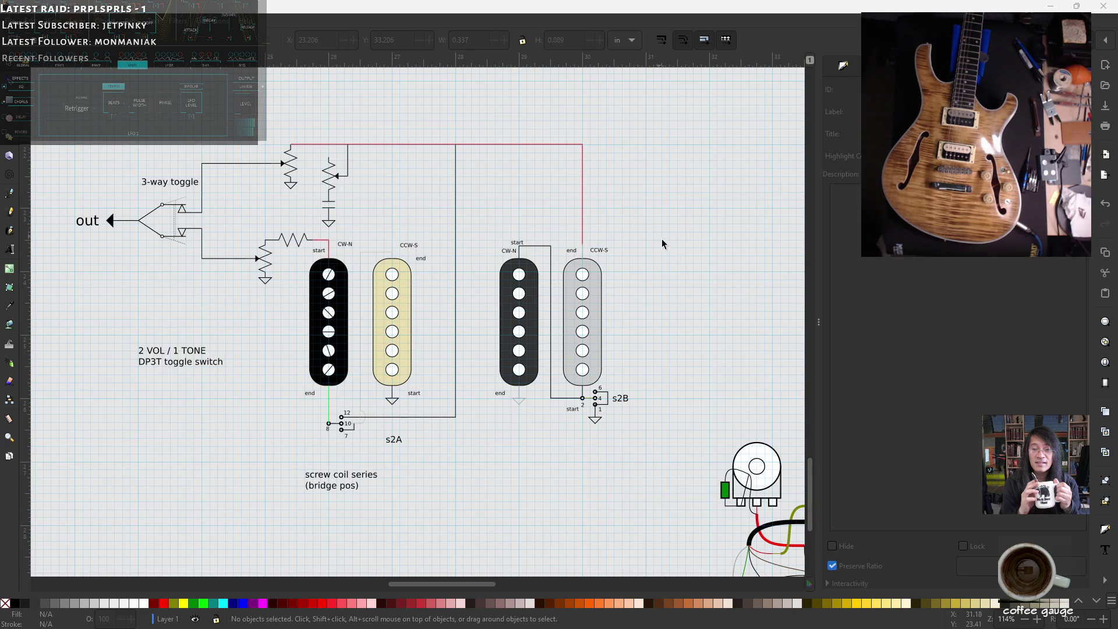